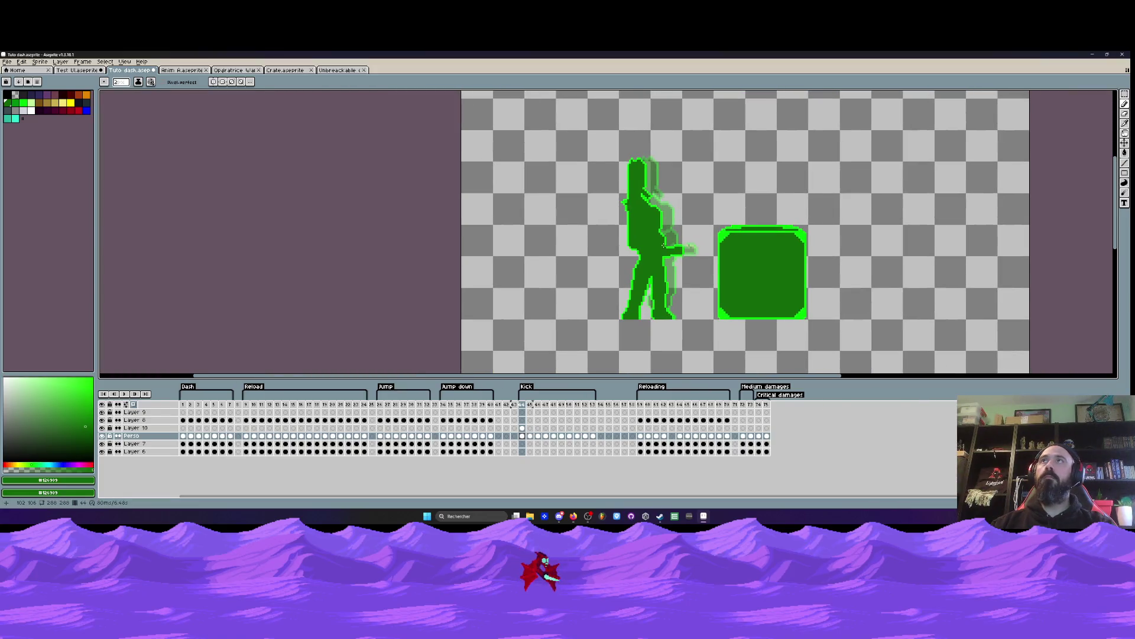
Step: Step through Kick frames 45 to 47, zooming in to inspect the light-green inner lines
{"action": "key", "text": "Right"}
{"action": "scroll", "coordinate": [663, 234], "scroll_direction": "up", "scroll_amount": 3}
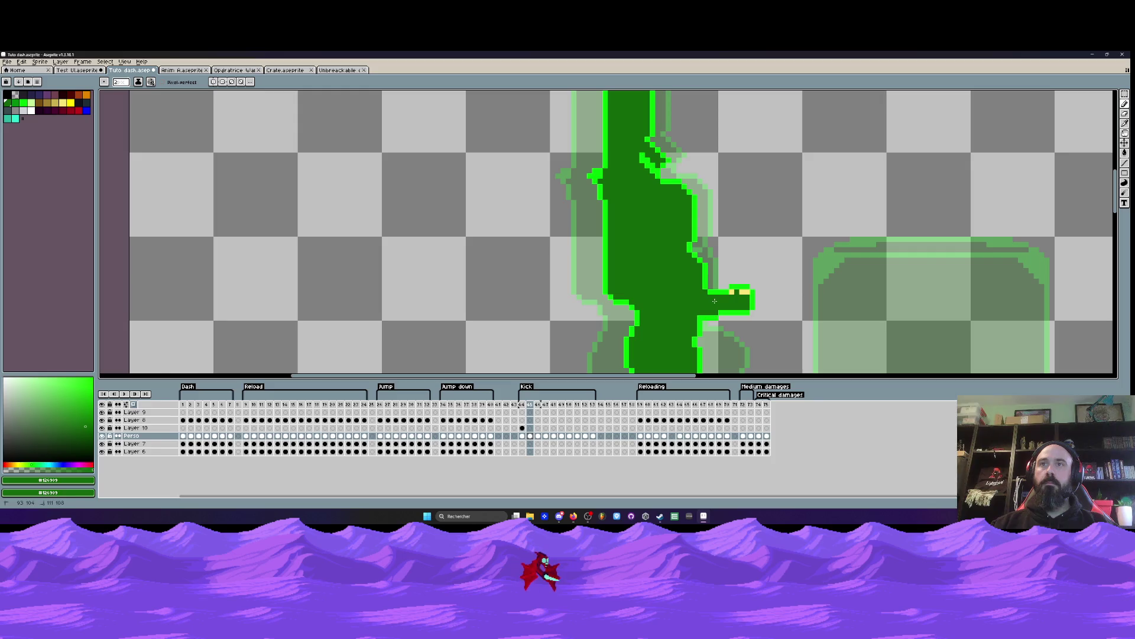
{"action": "scroll", "coordinate": [704, 278], "scroll_direction": "down", "scroll_amount": 4}
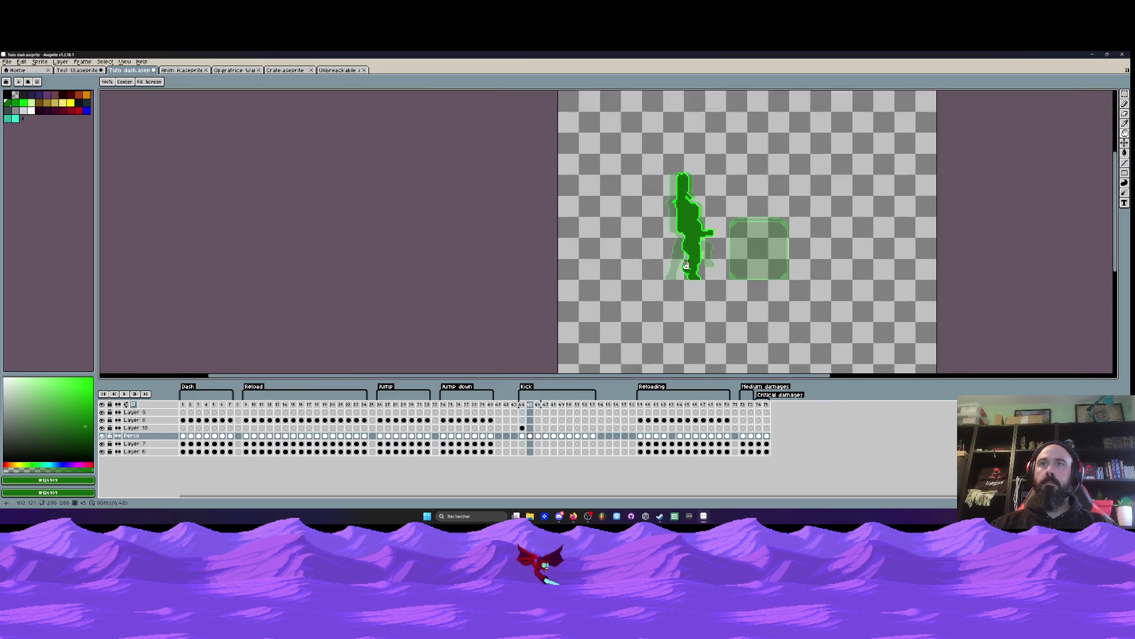
{"action": "scroll", "coordinate": [693, 257], "scroll_direction": "up", "scroll_amount": 1}
{"action": "scroll", "coordinate": [709, 248], "scroll_direction": "down", "scroll_amount": 2}
{"action": "key", "text": "Right"}
{"action": "scroll", "coordinate": [732, 202], "scroll_direction": "up", "scroll_amount": 3}
{"action": "scroll", "coordinate": [732, 201], "scroll_direction": "up", "scroll_amount": 1}
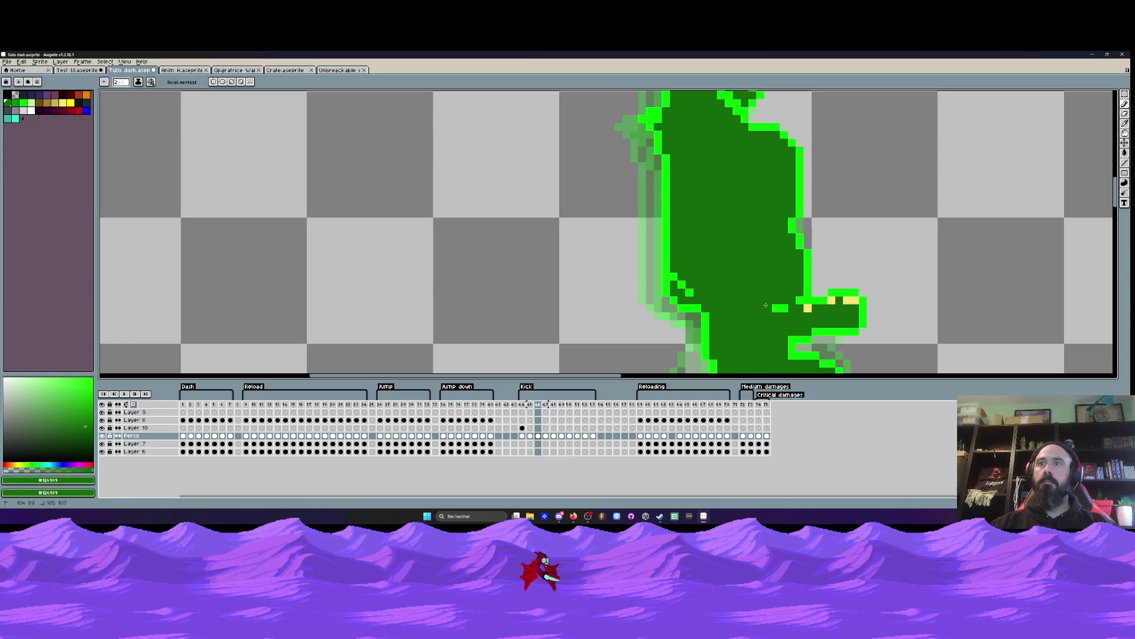
{"action": "scroll", "coordinate": [728, 245], "scroll_direction": "down", "scroll_amount": 3}
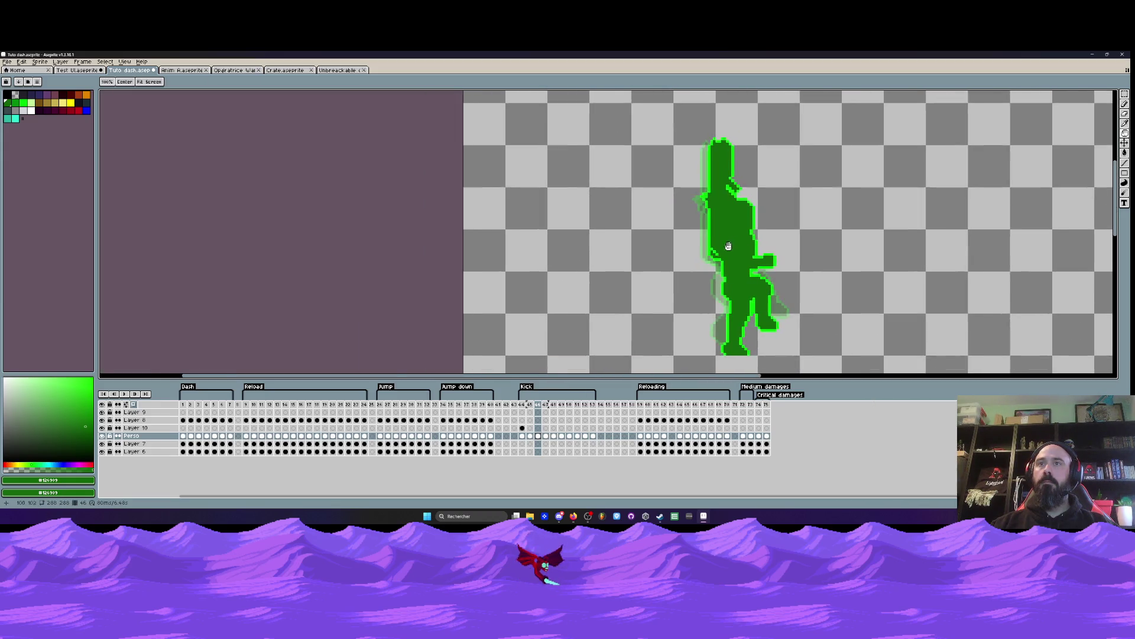
{"action": "key", "text": "Right"}
{"action": "scroll", "coordinate": [728, 245], "scroll_direction": "up", "scroll_amount": 1}
{"action": "scroll", "coordinate": [729, 244], "scroll_direction": "down", "scroll_amount": 2}
{"action": "scroll", "coordinate": [729, 243], "scroll_direction": "up", "scroll_amount": 2}
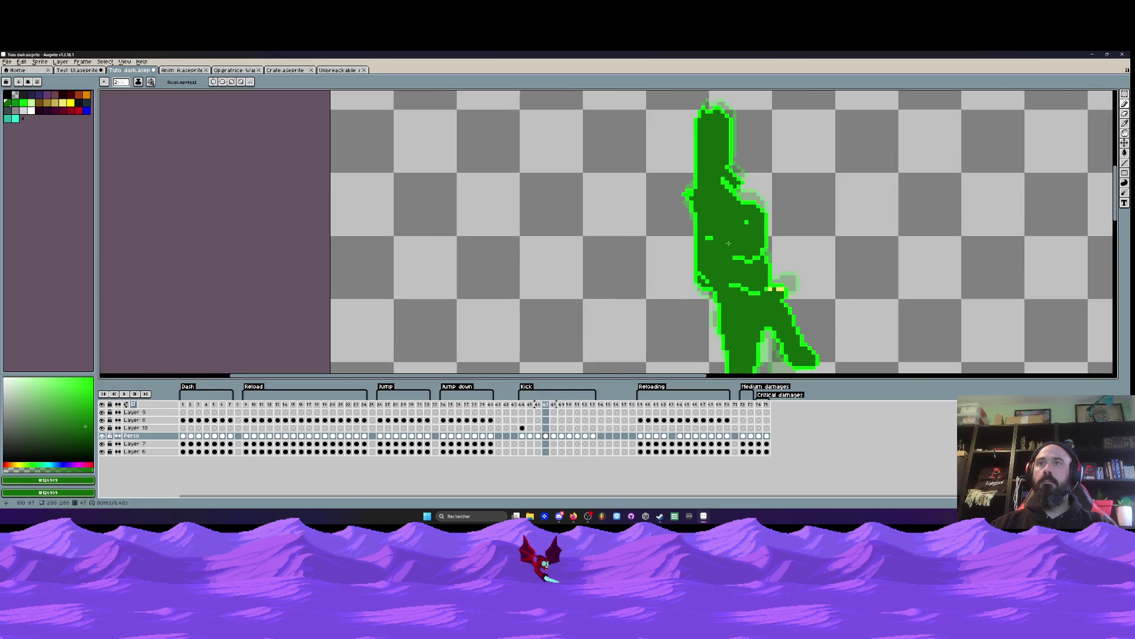
Step: Try dark-green strokes over the belt highlight and lower torso, undoing both
{"action": "left_click_drag", "start_coordinate": [699, 271], "coordinate": [764, 295]}
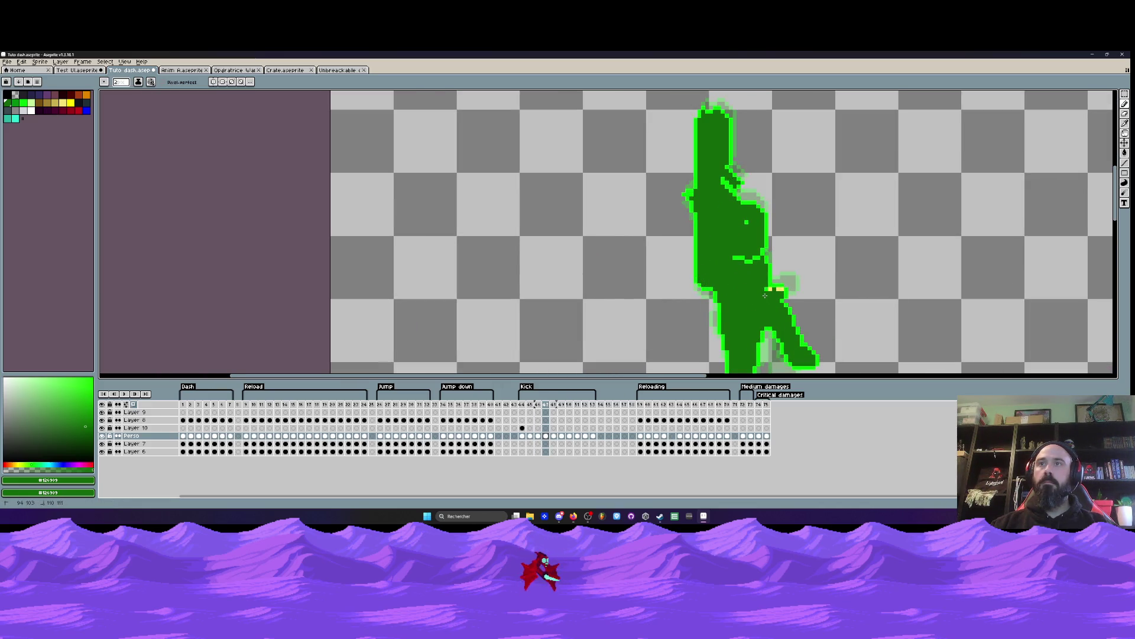
{"action": "key", "text": "ctrl+z"}
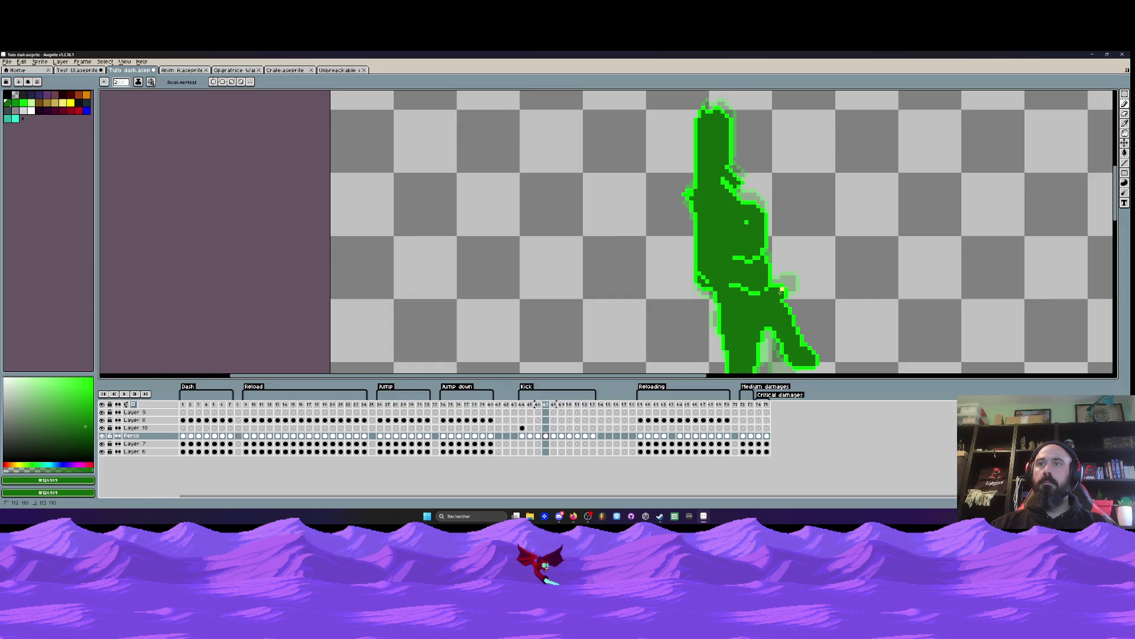
{"action": "mouse_move", "coordinate": [749, 294]}
{"action": "left_mouse_down"}
{"action": "mouse_move", "coordinate": [707, 279]}
{"action": "mouse_move", "coordinate": [733, 261]}
{"action": "mouse_move", "coordinate": [746, 289]}
{"action": "mouse_move", "coordinate": [783, 291]}
{"action": "left_mouse_up"}
{"action": "key", "text": "ctrl+z"}
Step: On Kick frame 48, paint over the V-shaped inner line in dark green
{"action": "key", "text": "Left"}
{"action": "key", "text": "Right"}
{"action": "key", "text": "Right"}
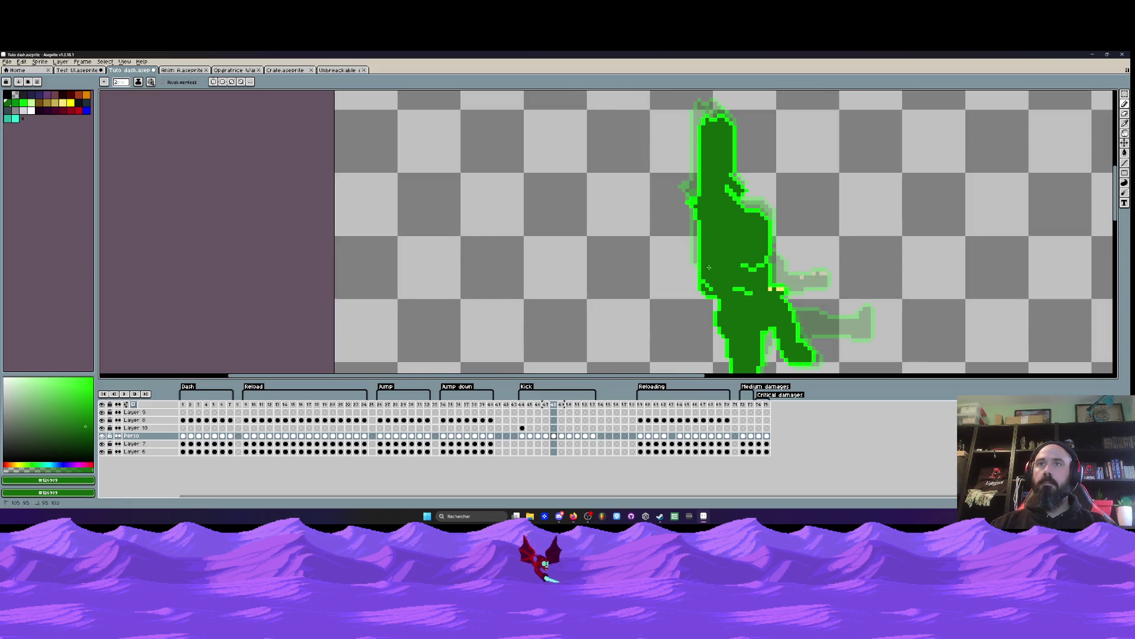
{"action": "mouse_move", "coordinate": [741, 265]}
{"action": "left_mouse_down"}
{"action": "mouse_move", "coordinate": [764, 264]}
{"action": "mouse_move", "coordinate": [780, 293]}
{"action": "left_mouse_up"}
{"action": "scroll", "coordinate": [781, 294], "scroll_direction": "down", "scroll_amount": 2}
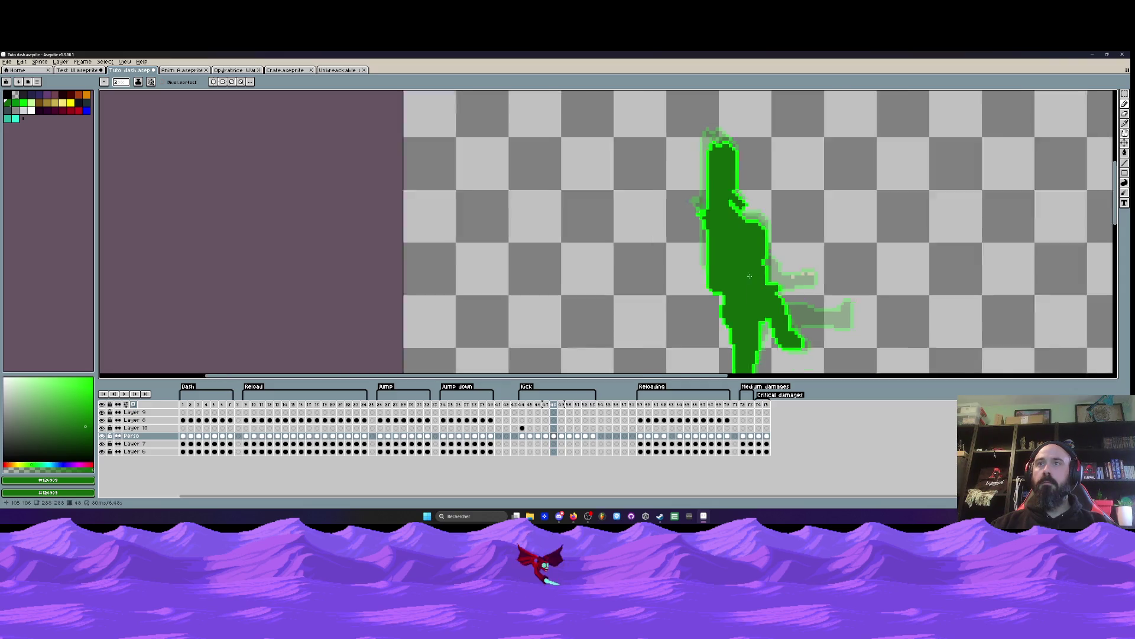
Step: On frame 49, cover the interior light-green pixels, lower inner line and yellow hand in dark green
{"action": "key", "text": "Right"}
{"action": "scroll", "coordinate": [703, 221], "scroll_direction": "up", "scroll_amount": 3}
{"action": "mouse_move", "coordinate": [703, 222]}
{"action": "left_mouse_down"}
{"action": "mouse_move", "coordinate": [748, 253]}
{"action": "mouse_move", "coordinate": [774, 251]}
{"action": "left_mouse_up"}
{"action": "left_click_drag", "start_coordinate": [726, 194], "coordinate": [753, 211]}
{"action": "left_click_drag", "start_coordinate": [743, 288], "coordinate": [768, 301]}
{"action": "left_click_drag", "start_coordinate": [840, 279], "coordinate": [856, 280]}
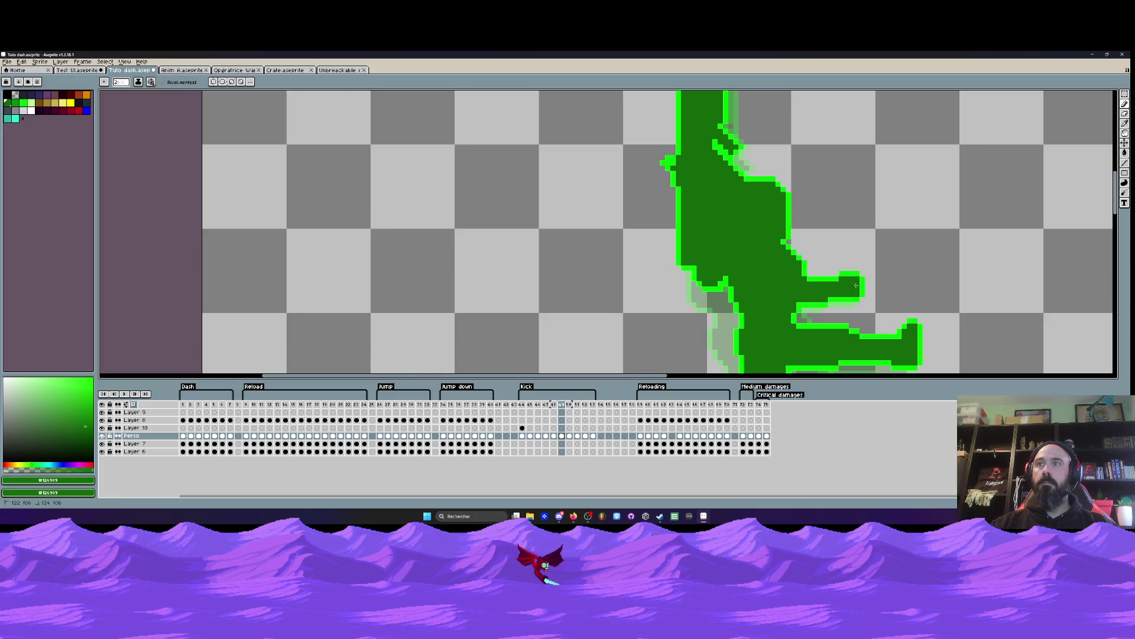
{"action": "scroll", "coordinate": [825, 314], "scroll_direction": "down", "scroll_amount": 2}
Step: Move to frame 50 and paint over a stray pixel at the hand
{"action": "key", "text": "Right"}
{"action": "scroll", "coordinate": [825, 319], "scroll_direction": "up", "scroll_amount": 2}
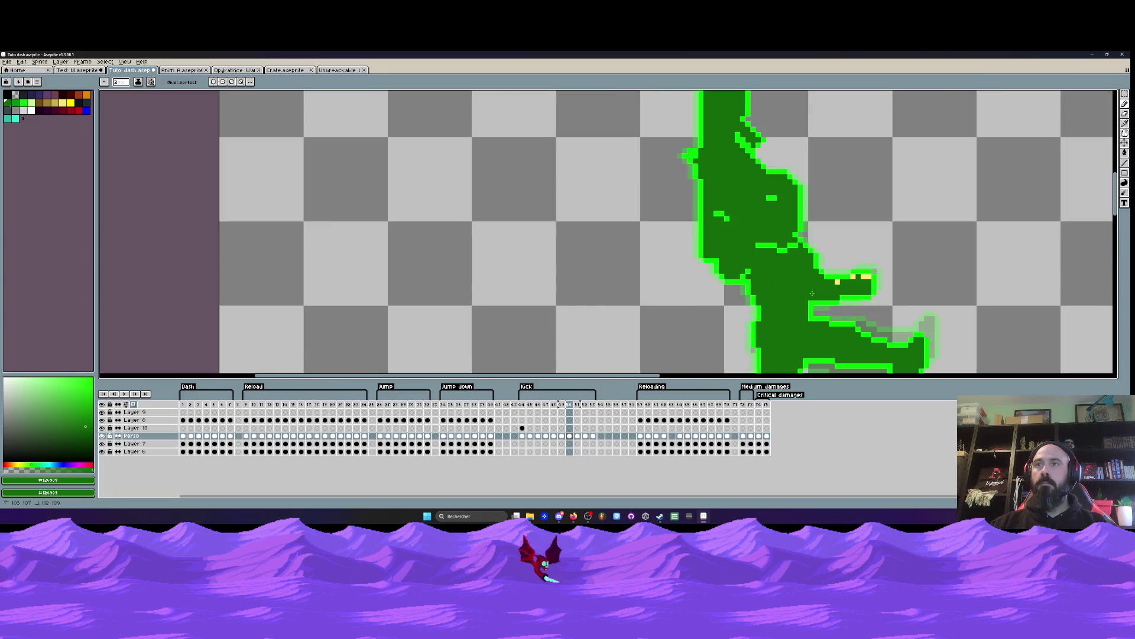
{"action": "left_click", "coordinate": [868, 278]}
Step: Finish frame 50 by covering the inner body line and two stray specks in dark green
{"action": "left_click_drag", "start_coordinate": [799, 244], "coordinate": [758, 246]}
{"action": "left_click", "coordinate": [771, 197]}
{"action": "left_click", "coordinate": [721, 217]}
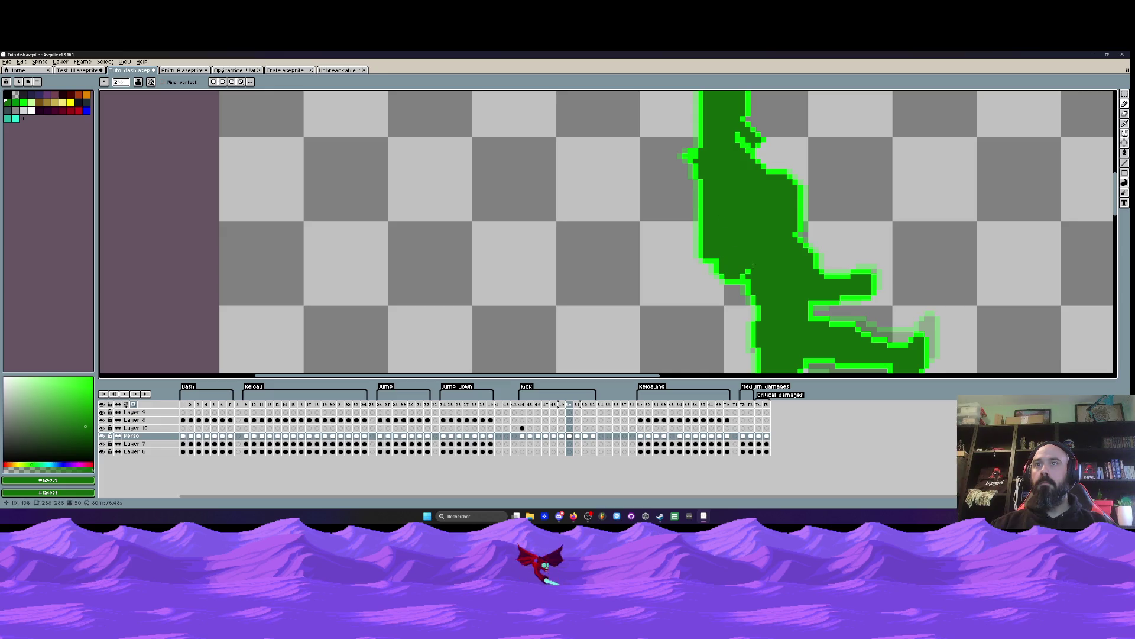
{"action": "scroll", "coordinate": [744, 276], "scroll_direction": "down", "scroll_amount": 2}
{"action": "key", "text": "Left"}
{"action": "key", "text": "Right"}
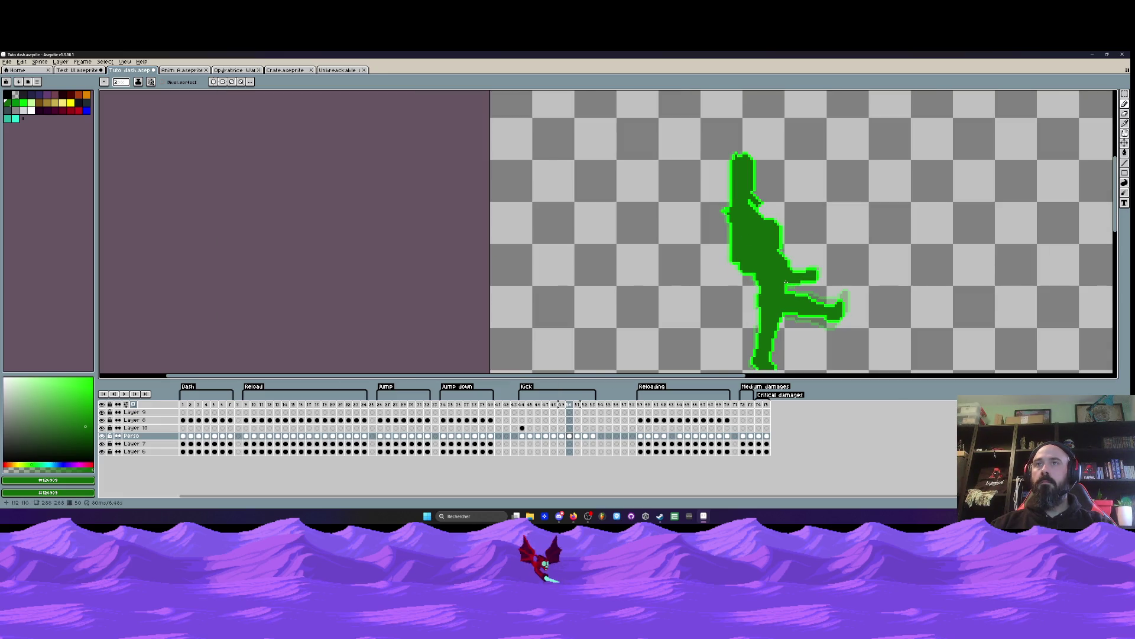
Step: On Kick frame 51, paint over the inner outline lines in dark green
{"action": "key", "text": "Right"}
{"action": "scroll", "coordinate": [747, 267], "scroll_direction": "up", "scroll_amount": 2}
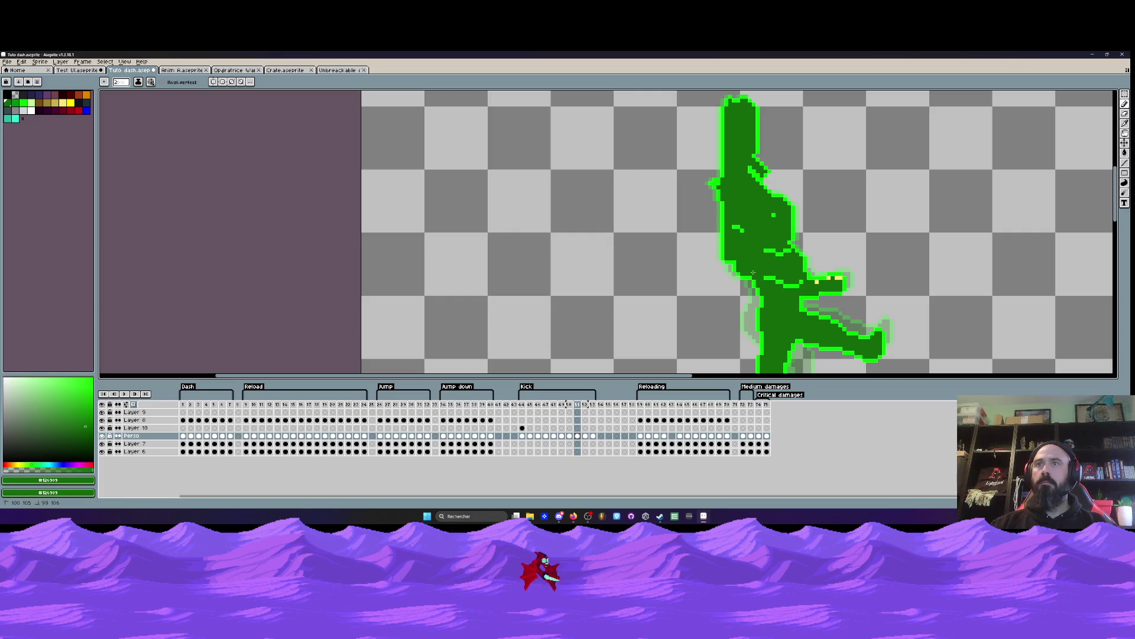
{"action": "mouse_move", "coordinate": [762, 248]}
{"action": "left_mouse_down"}
{"action": "mouse_move", "coordinate": [793, 254]}
{"action": "mouse_move", "coordinate": [798, 285]}
{"action": "mouse_move", "coordinate": [818, 285]}
{"action": "left_mouse_up"}
{"action": "scroll", "coordinate": [819, 278], "scroll_direction": "down", "scroll_amount": 2}
Step: On frame 52, cover the chest and upper inner lines, yellow hand and stray pixel in dark green
{"action": "key", "text": "Right"}
{"action": "scroll", "coordinate": [792, 260], "scroll_direction": "up", "scroll_amount": 3}
{"action": "left_click_drag", "start_coordinate": [781, 265], "coordinate": [742, 254]}
{"action": "left_click", "coordinate": [812, 265]}
{"action": "left_click_drag", "start_coordinate": [827, 261], "coordinate": [833, 267]}
{"action": "left_click_drag", "start_coordinate": [778, 220], "coordinate": [750, 224]}
{"action": "left_click", "coordinate": [706, 190]}
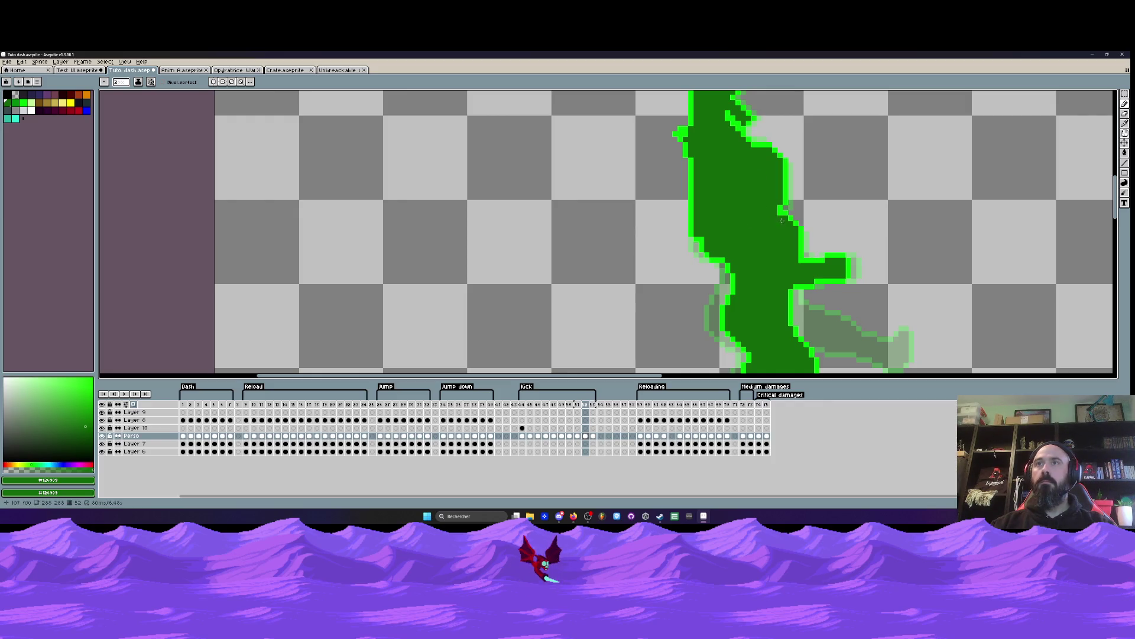
Step: Compare frames 51 and 52, then paint over frame 53's arm and torso lines
{"action": "key", "text": "Left"}
{"action": "key", "text": "Right"}
{"action": "key", "text": "Left"}
{"action": "key", "text": "Right"}
{"action": "key", "text": "Left"}
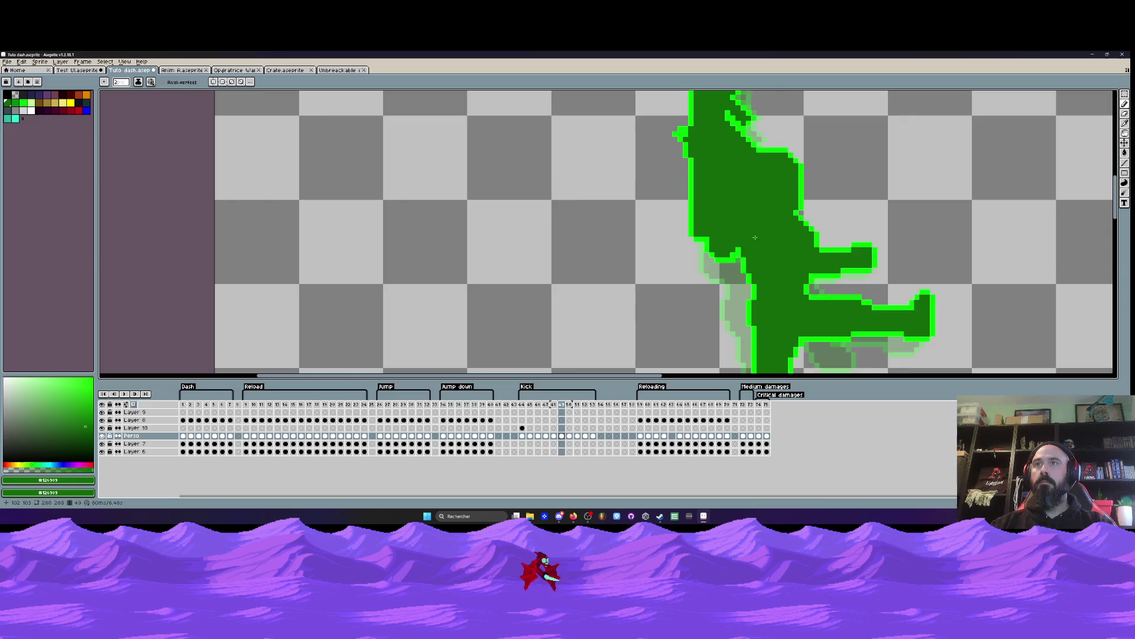
{"action": "key", "text": "Right"}
{"action": "key", "text": "Right"}
{"action": "left_click_drag", "start_coordinate": [835, 262], "coordinate": [731, 252]}
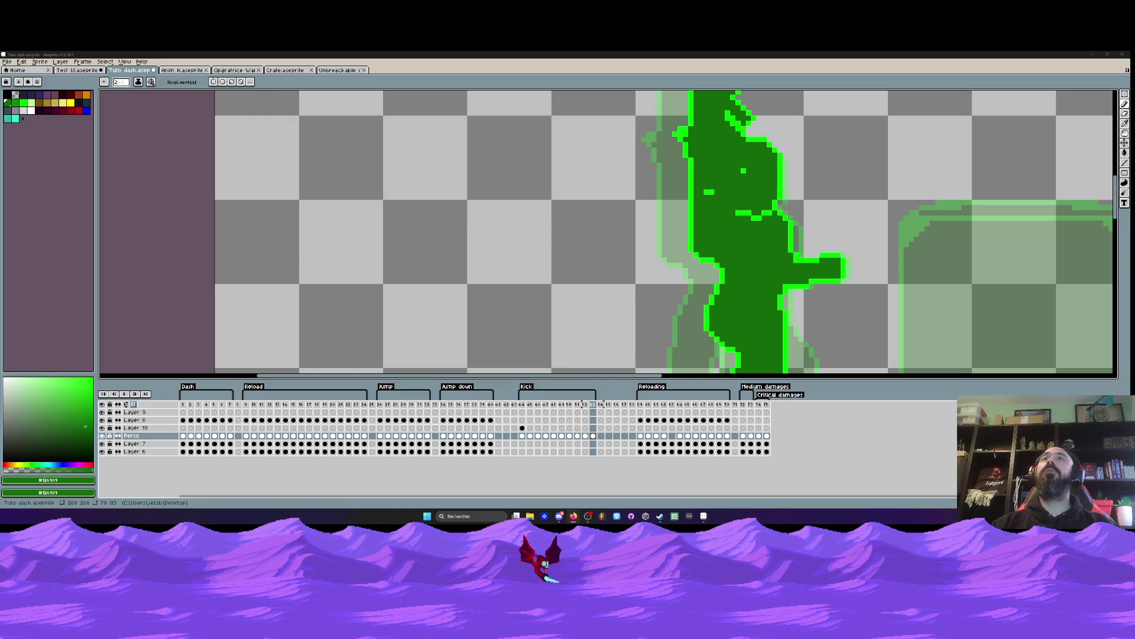
Step: Zoom out to view the finished dark-green silhouette on frame 53
{"action": "scroll", "coordinate": [626, 204], "scroll_direction": "down", "scroll_amount": 2}
Step: Play the cleaned Kick animation to review it, then stop playback
{"action": "scroll", "coordinate": [627, 204], "scroll_direction": "up", "scroll_amount": 4}
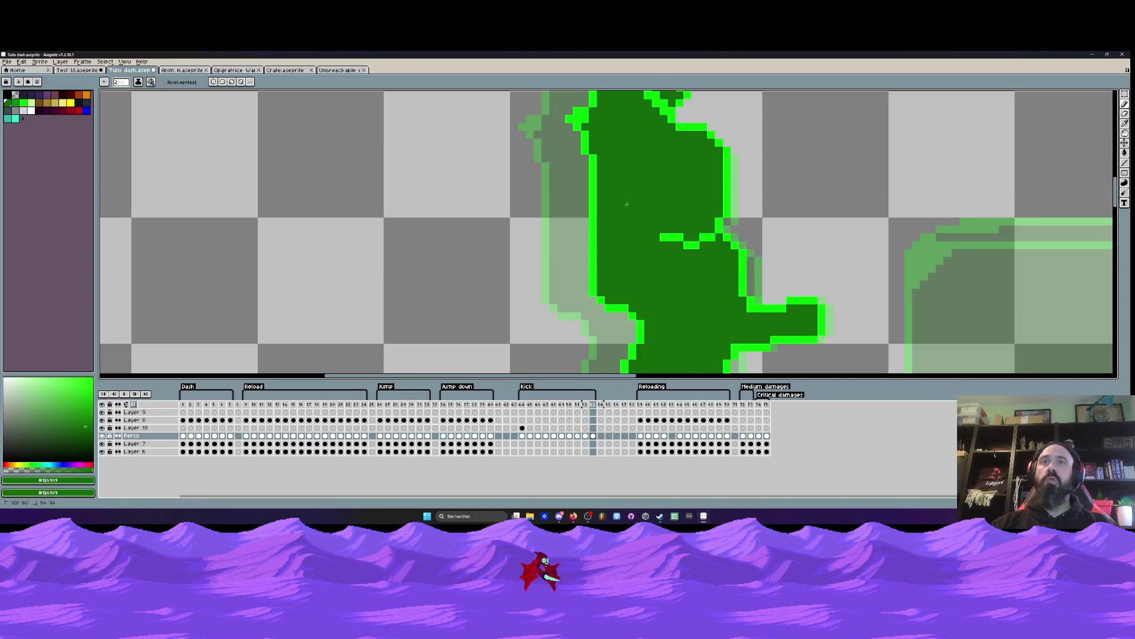
{"action": "scroll", "coordinate": [627, 204], "scroll_direction": "down", "scroll_amount": 5}
{"action": "key", "text": "Return"}
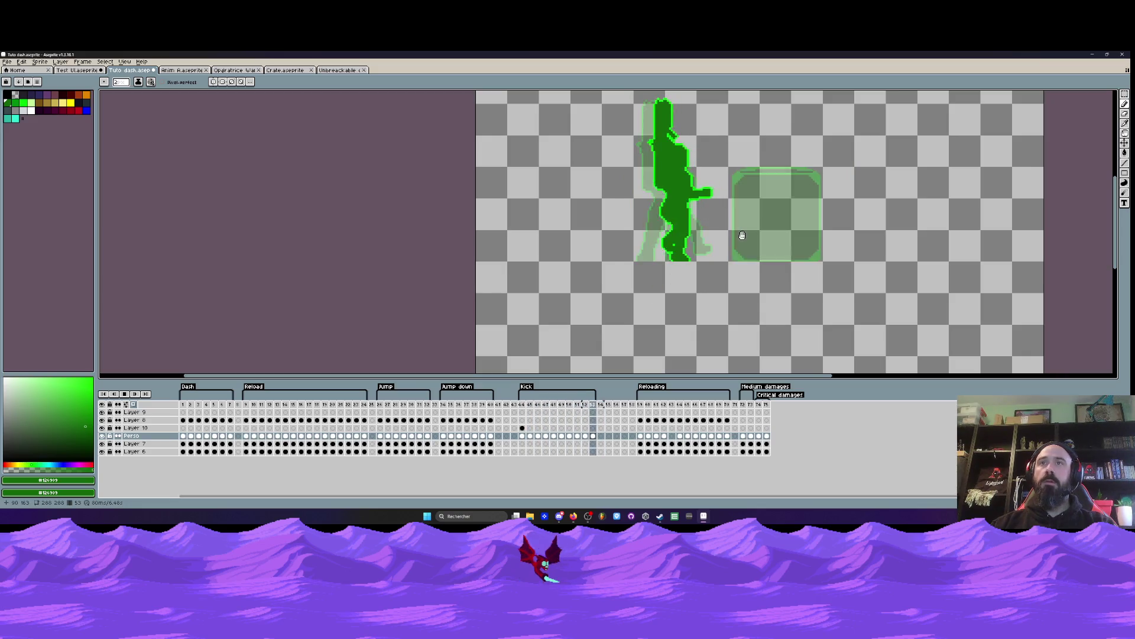
{"action": "key", "text": "Return"}
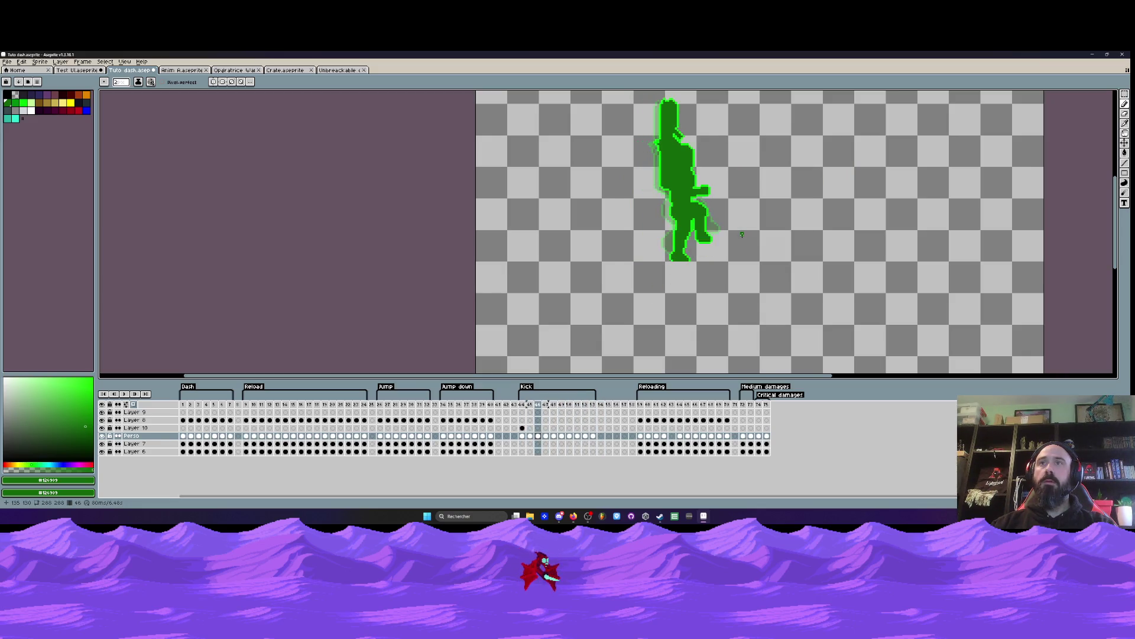
Step: Move Layer 10's crate cel from frame 44 to frame 45
{"action": "left_click", "coordinate": [522, 428]}
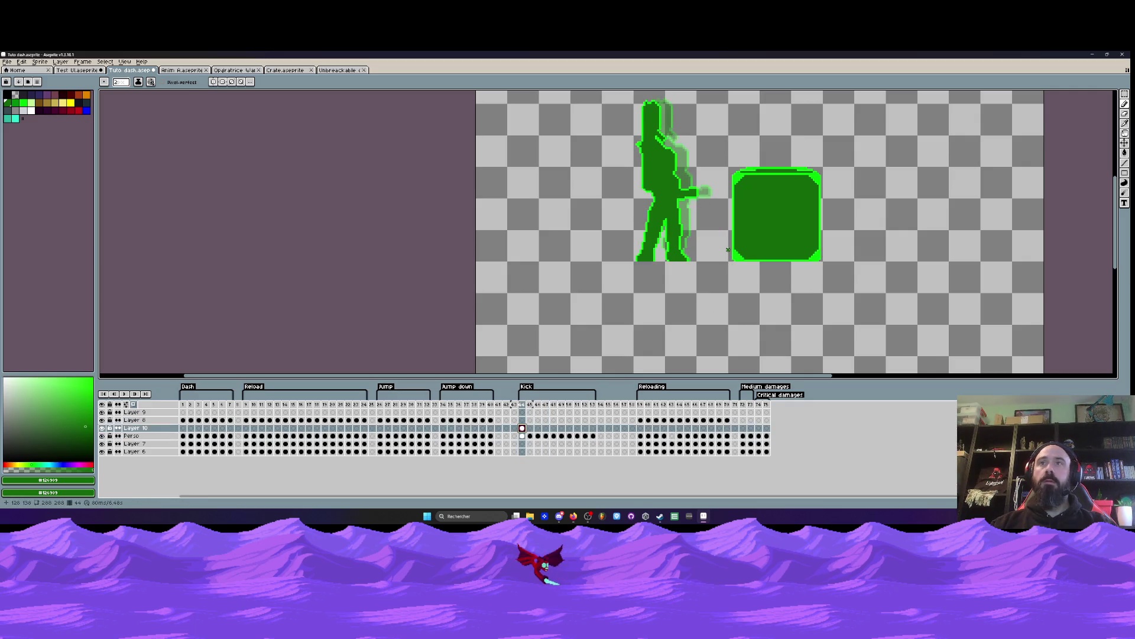
{"action": "key", "text": "v"}
{"action": "left_click_drag", "start_coordinate": [522, 431], "coordinate": [563, 435]}
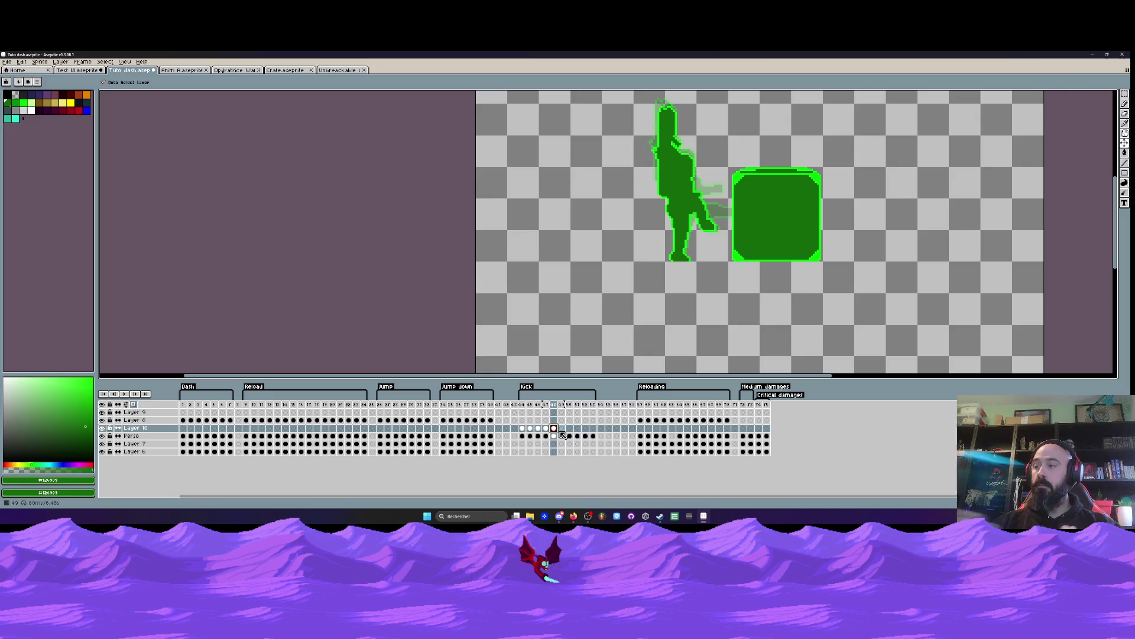
{"action": "key", "text": "b"}
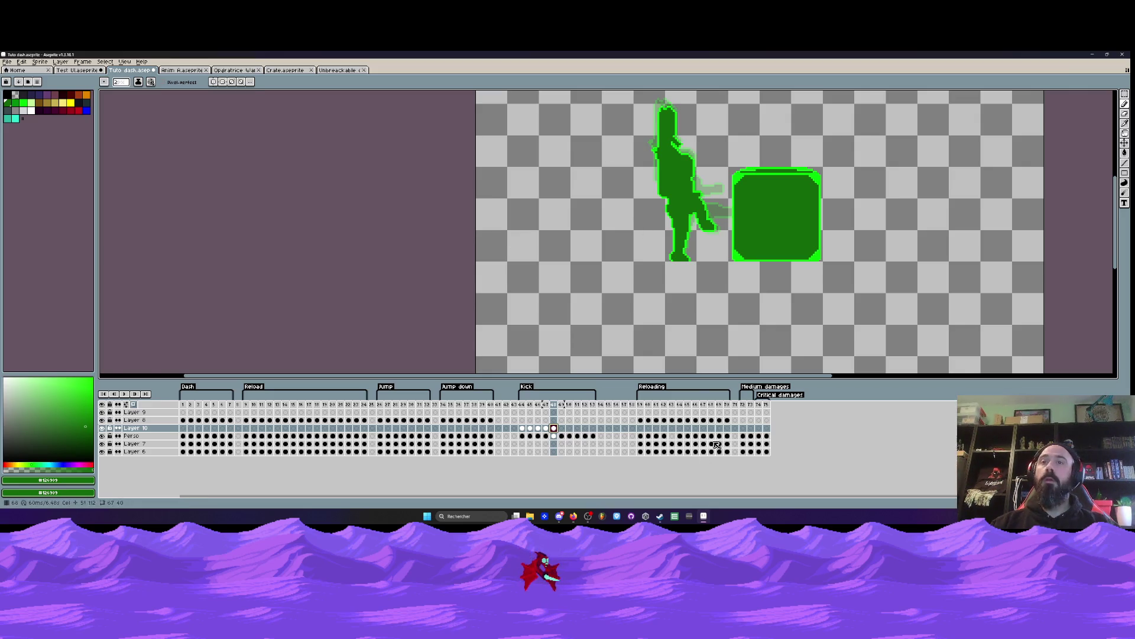
Step: Compare frames 48 and 49, then select and copy the crate on frame 48
{"action": "key", "text": "Right"}
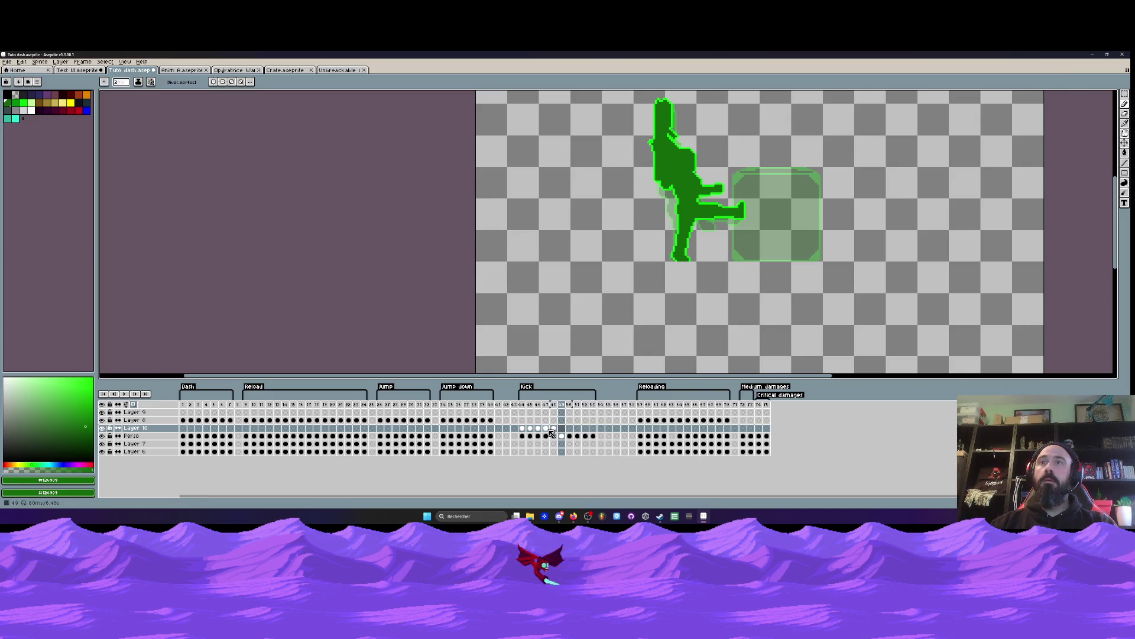
{"action": "key", "text": "Left"}
{"action": "key", "text": "Right"}
{"action": "key", "text": "m"}
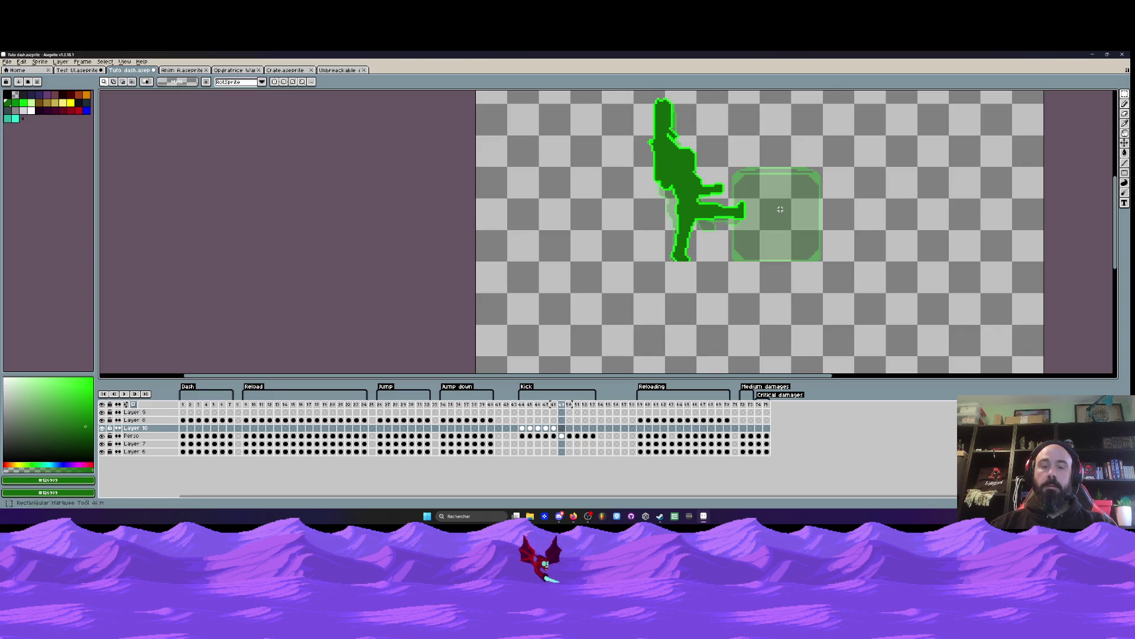
{"action": "key", "text": "Left"}
{"action": "left_click_drag", "start_coordinate": [719, 146], "coordinate": [849, 279]}
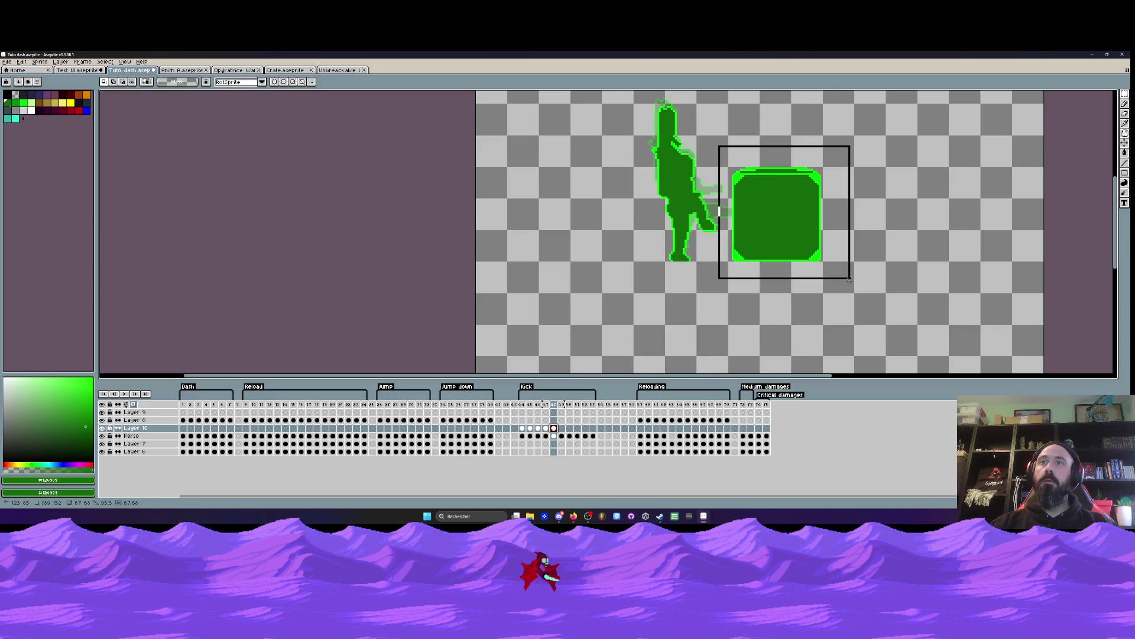
{"action": "left_click", "coordinate": [797, 216]}
{"action": "key", "text": "ctrl+c"}
Step: Paste the crate into frames 49 and 50, shifting it to the right
{"action": "key", "text": "Right"}
{"action": "key", "text": "ctrl+v"}
{"action": "left_click_drag", "start_coordinate": [785, 229], "coordinate": [885, 235]}
{"action": "key", "text": "ctrl+c"}
{"action": "key", "text": "Right"}
{"action": "key", "text": "ctrl+v"}
{"action": "left_click", "coordinate": [577, 436]}
Step: Paste the crate into frames 51 and 52, then undo the frame 51 placement
{"action": "key", "text": "ctrl+v"}
{"action": "key", "text": "Return"}
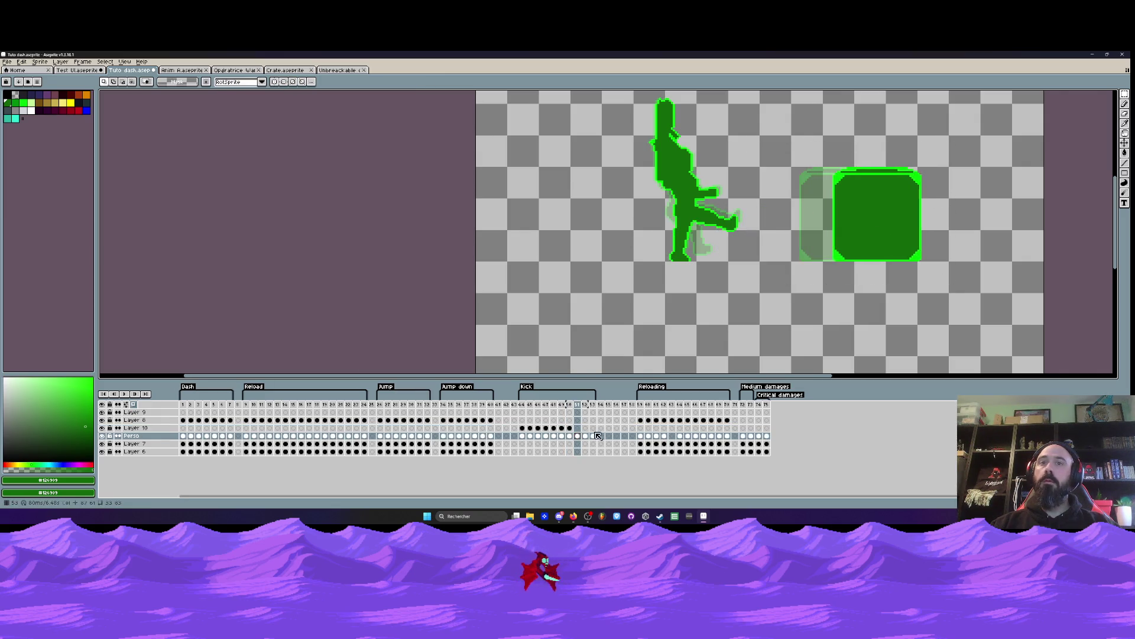
{"action": "left_click", "coordinate": [585, 435]}
{"action": "key", "text": "ctrl+v"}
{"action": "mouse_move", "coordinate": [794, 250]}
{"action": "left_mouse_down"}
{"action": "mouse_move", "coordinate": [763, 251]}
{"action": "mouse_move", "coordinate": [893, 238]}
{"action": "left_mouse_up"}
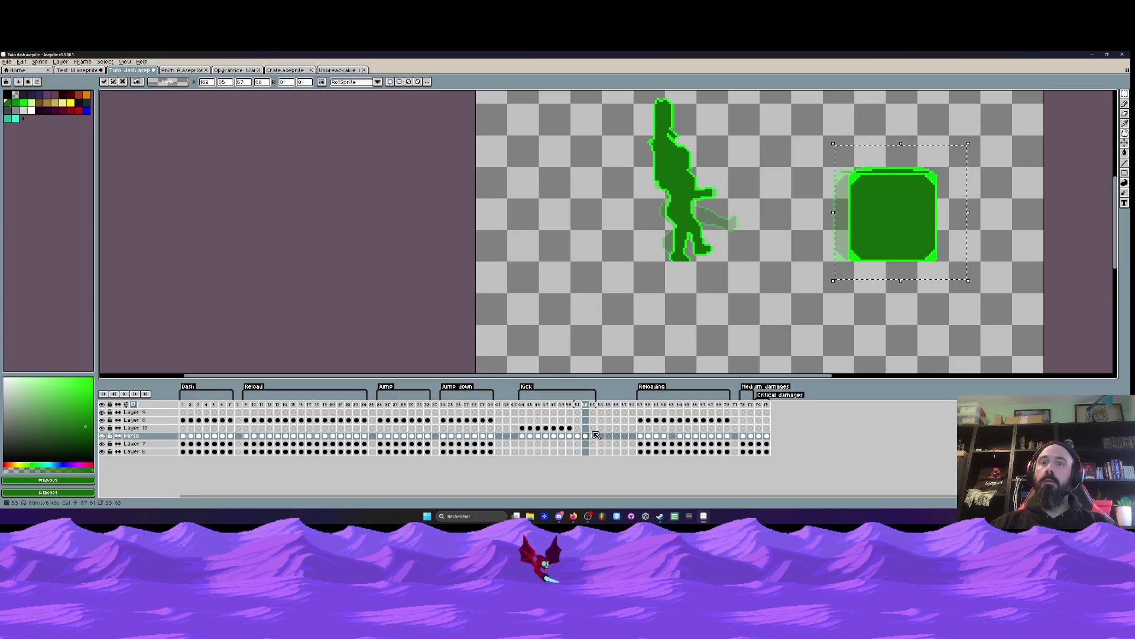
{"action": "key", "text": "Return"}
{"action": "left_click", "coordinate": [577, 427]}
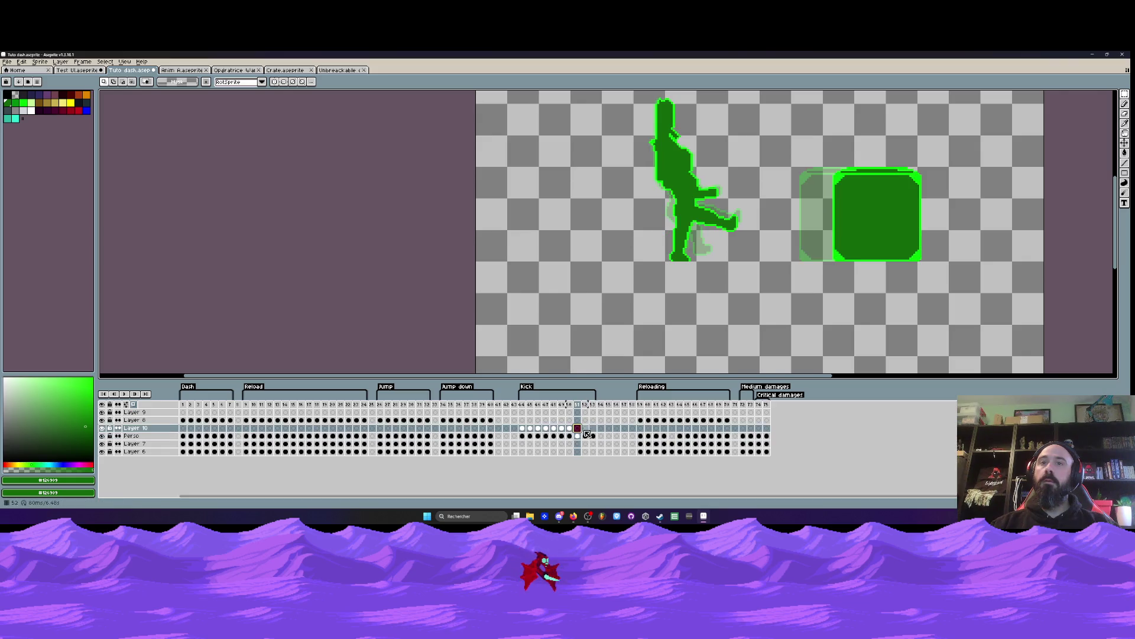
{"action": "key", "text": "ctrl+z"}
{"action": "left_click", "coordinate": [577, 427]}
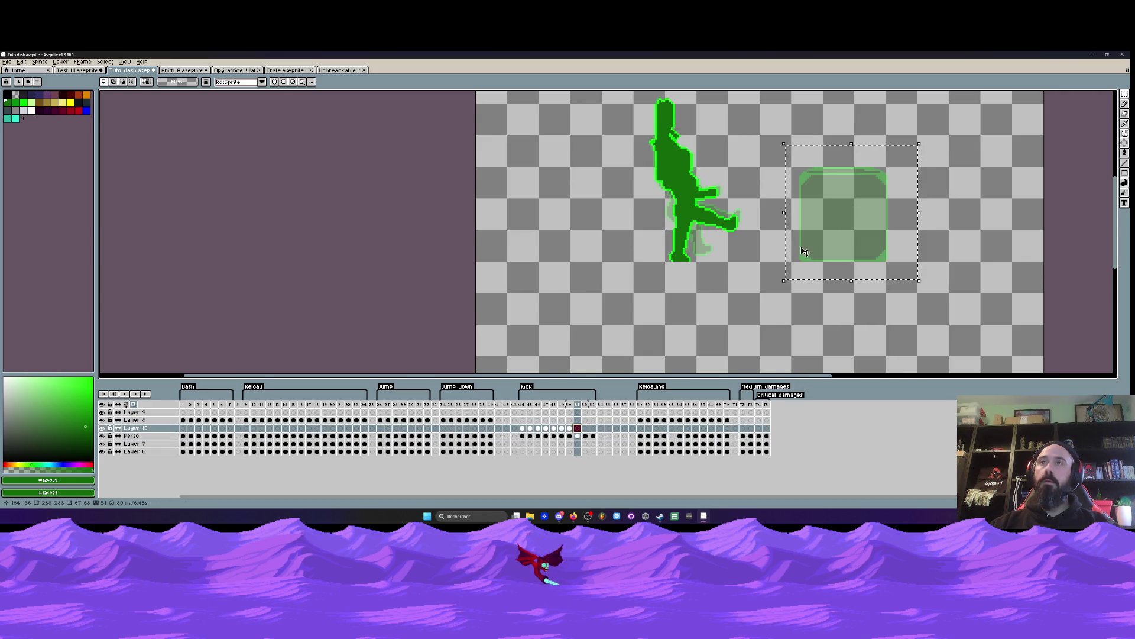
Step: Paste the green box onto frames 51, 52 and 53, moving it further right each time
{"action": "key", "text": "ctrl+v"}
{"action": "left_click_drag", "start_coordinate": [799, 223], "coordinate": [911, 229]}
{"action": "key", "text": "Return"}
{"action": "key", "text": "Right"}
{"action": "key", "text": "ctrl+v"}
{"action": "key", "text": "Return"}
{"action": "key", "text": "Right"}
{"action": "key", "text": "ctrl+v"}
{"action": "left_click_drag", "start_coordinate": [779, 225], "coordinate": [898, 226]}
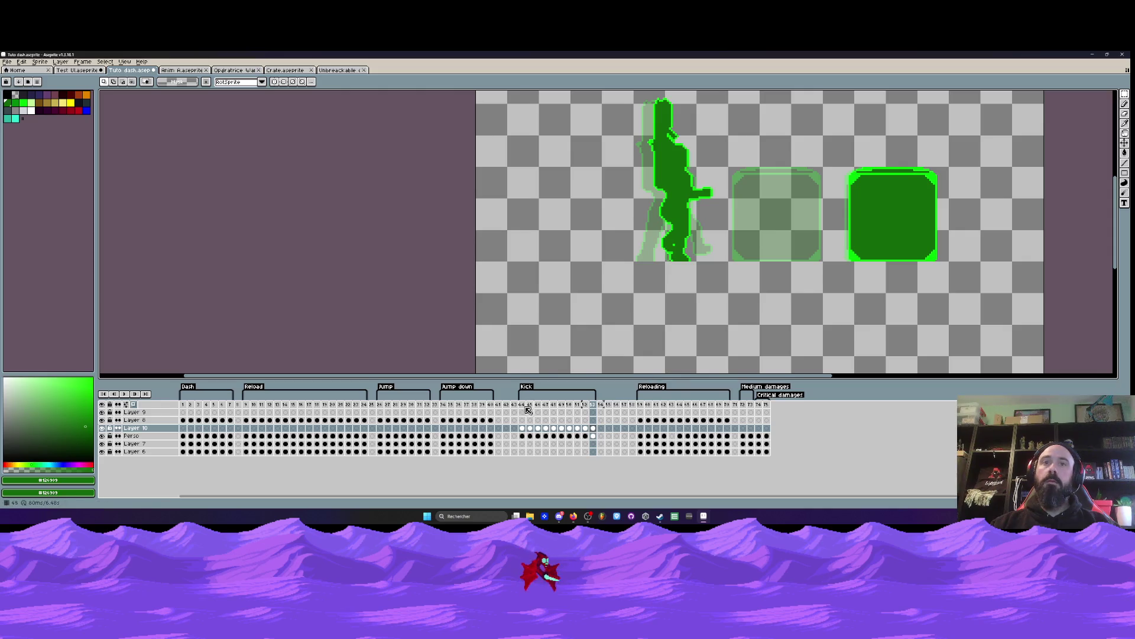
Step: Play the Kick animation from its first frame, then stop playback
{"action": "left_click", "coordinate": [522, 403]}
{"action": "left_click", "coordinate": [124, 393]}
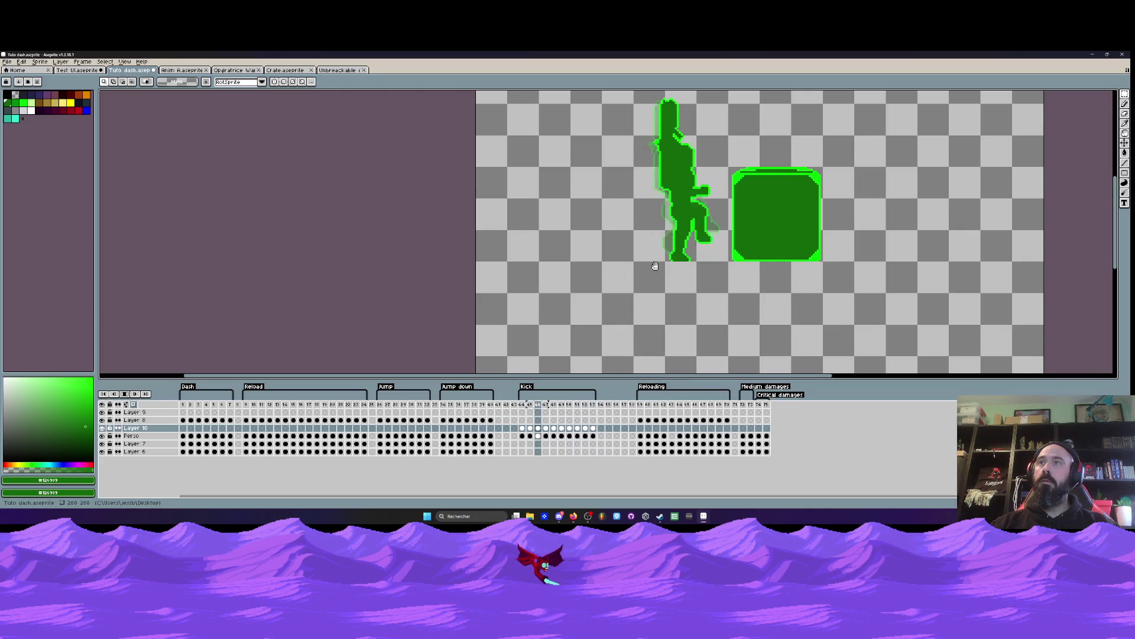
{"action": "scroll", "coordinate": [736, 245], "scroll_direction": "down", "scroll_amount": 2}
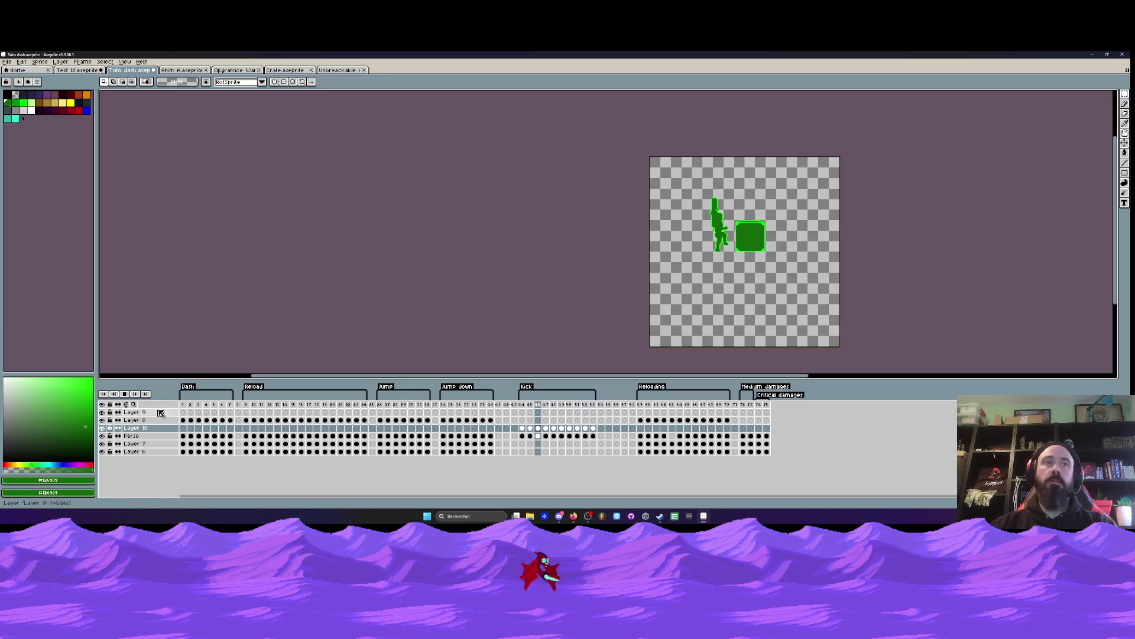
{"action": "left_click", "coordinate": [128, 394]}
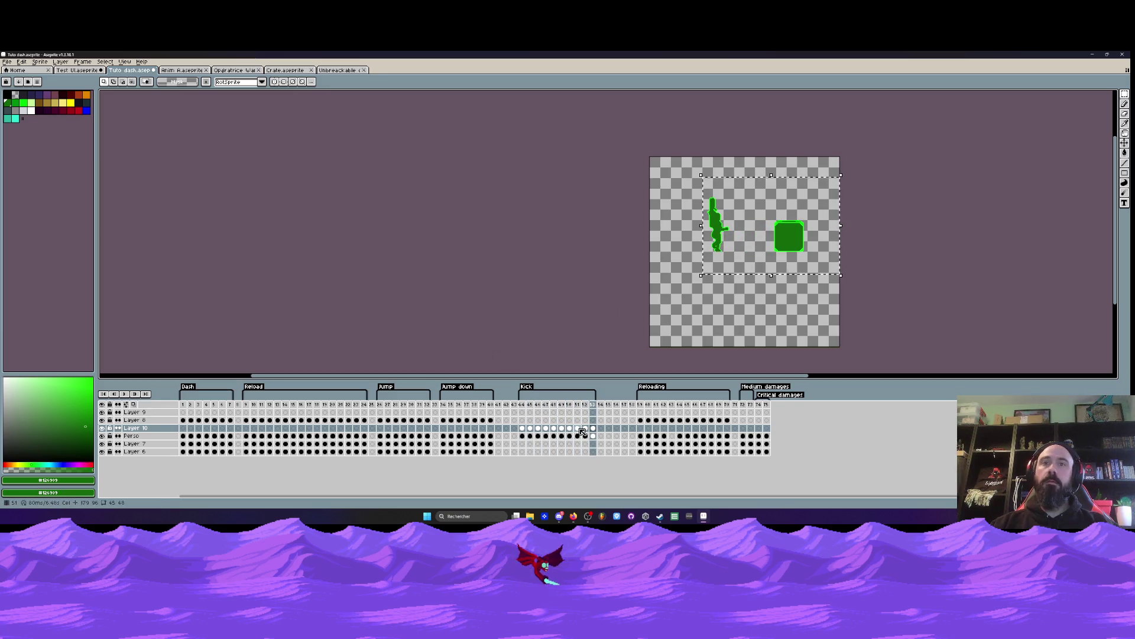
Step: Select Kick frames 44 to 53 in the timeline and step through frames 47 to 49
{"action": "left_click_drag", "start_coordinate": [593, 427], "coordinate": [569, 428]}
{"action": "left_click", "coordinate": [530, 427], "text": "shift"}
{"action": "scroll", "coordinate": [753, 236], "scroll_direction": "up", "scroll_amount": 3}
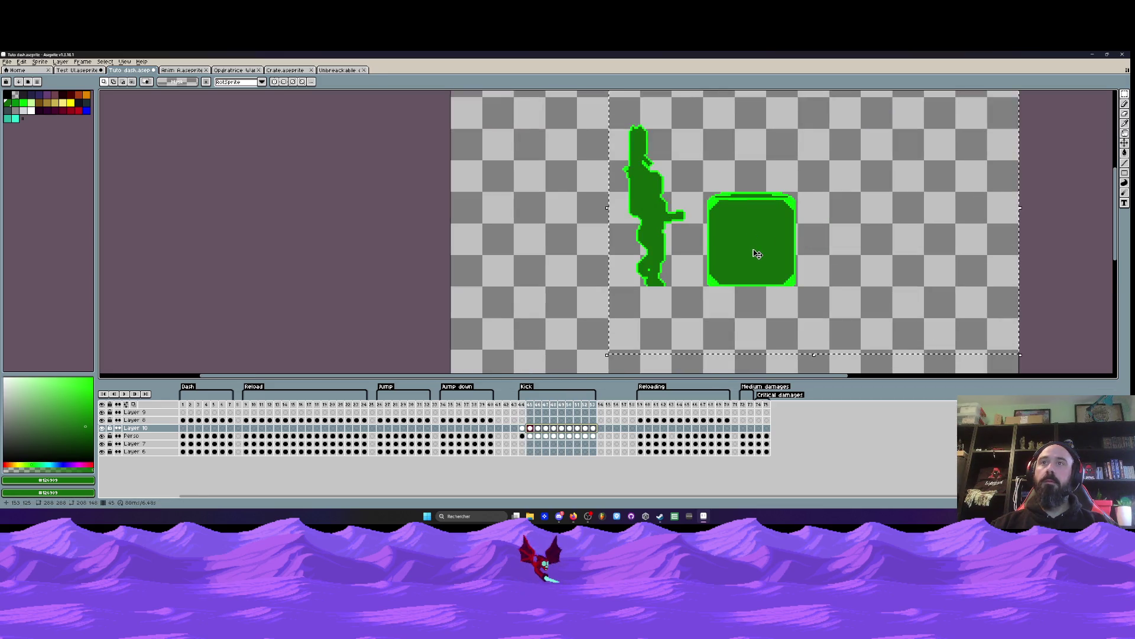
{"action": "left_click", "coordinate": [522, 427], "text": "shift"}
{"action": "left_click", "coordinate": [546, 428]}
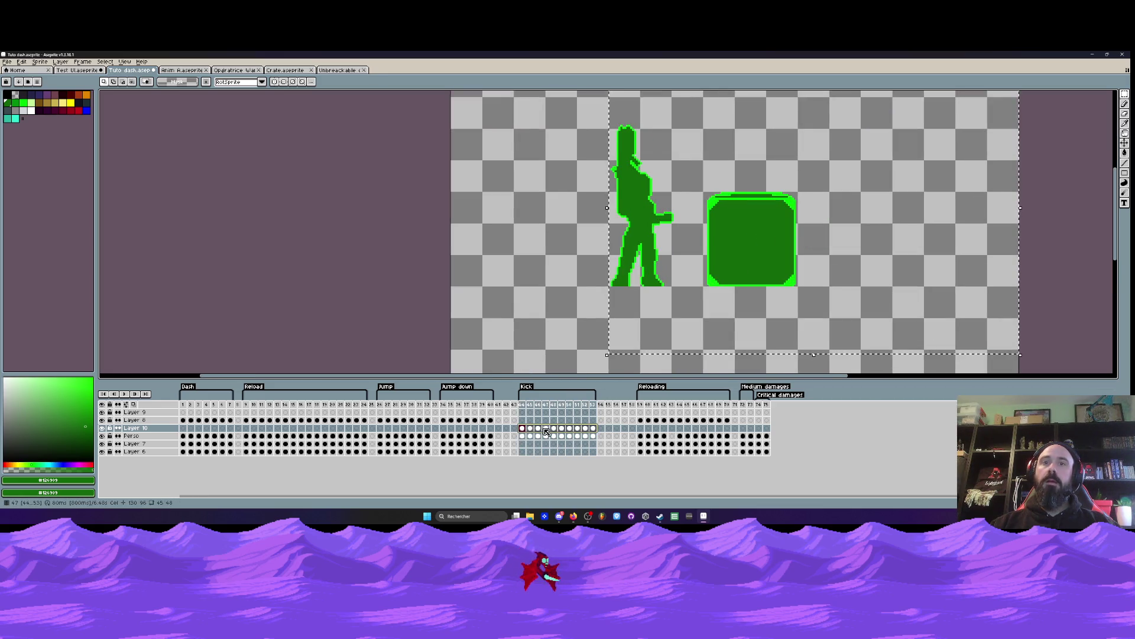
{"action": "left_click", "coordinate": [553, 428]}
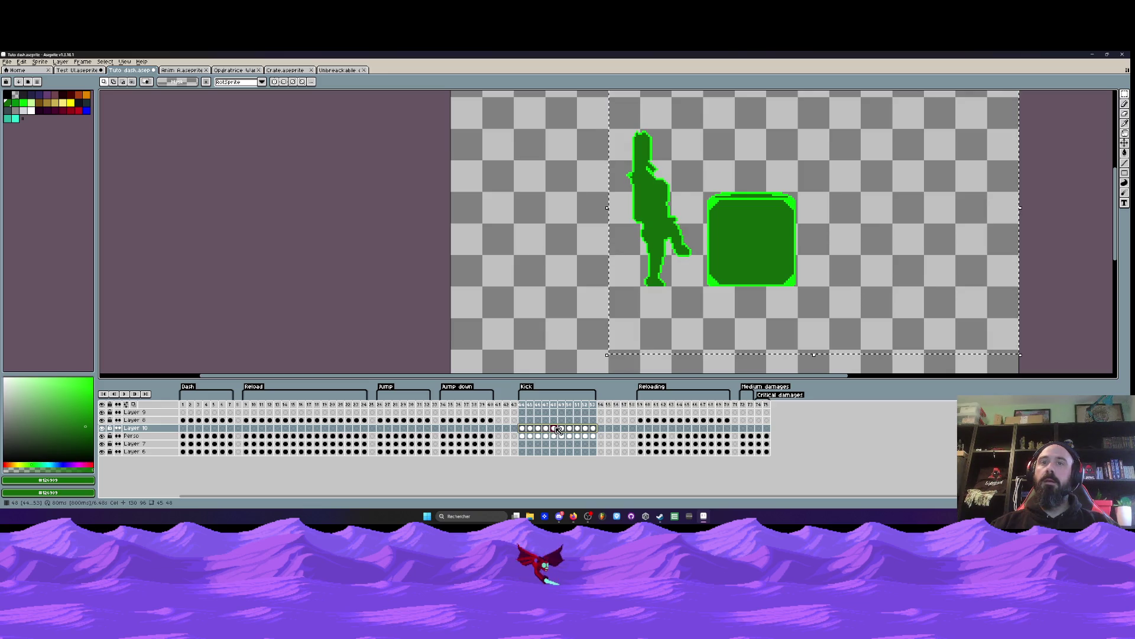
{"action": "left_click", "coordinate": [562, 428]}
Step: Shift the selected Kick frames' content slightly left and play the result
{"action": "left_click_drag", "start_coordinate": [796, 260], "coordinate": [780, 261]}
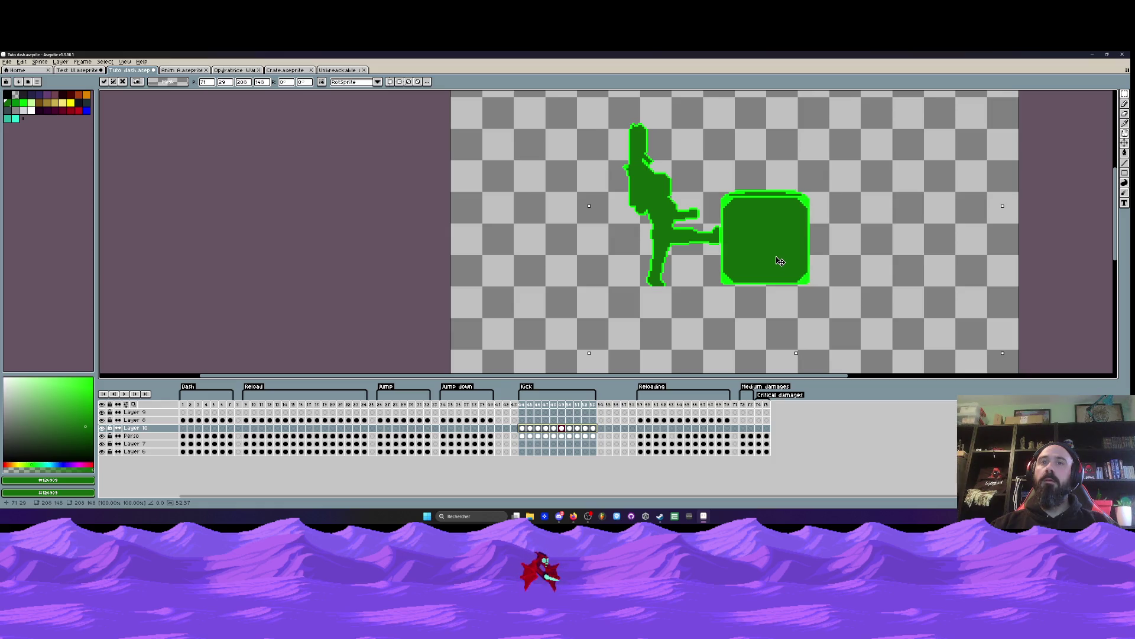
{"action": "scroll", "coordinate": [775, 258], "scroll_direction": "down", "scroll_amount": 1}
{"action": "left_click", "coordinate": [548, 266]}
{"action": "key", "text": "Return"}
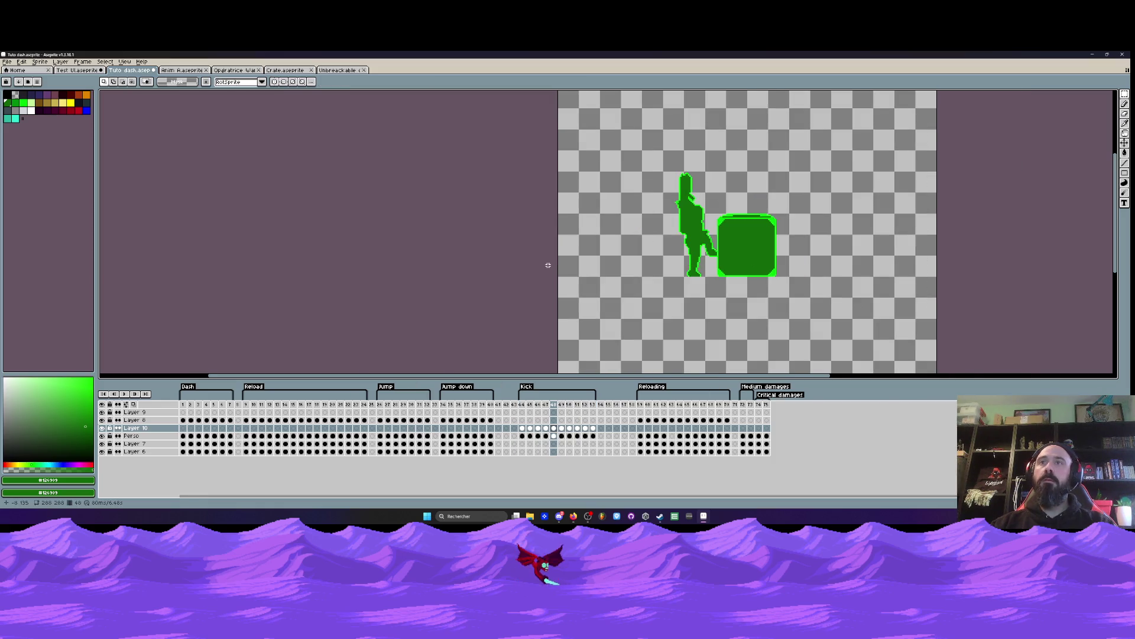
Step: Undo the select-all and play the Jump down animation from frame 34
{"action": "key", "text": "ctrl+z"}
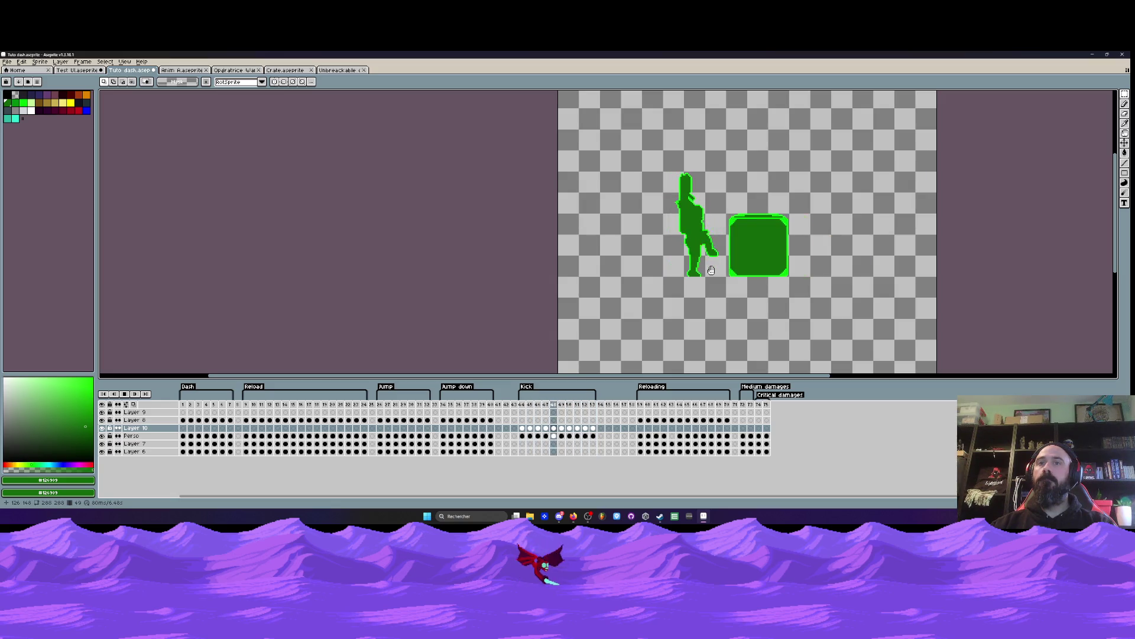
{"action": "left_click", "coordinate": [444, 405]}
{"action": "key", "text": "Return"}
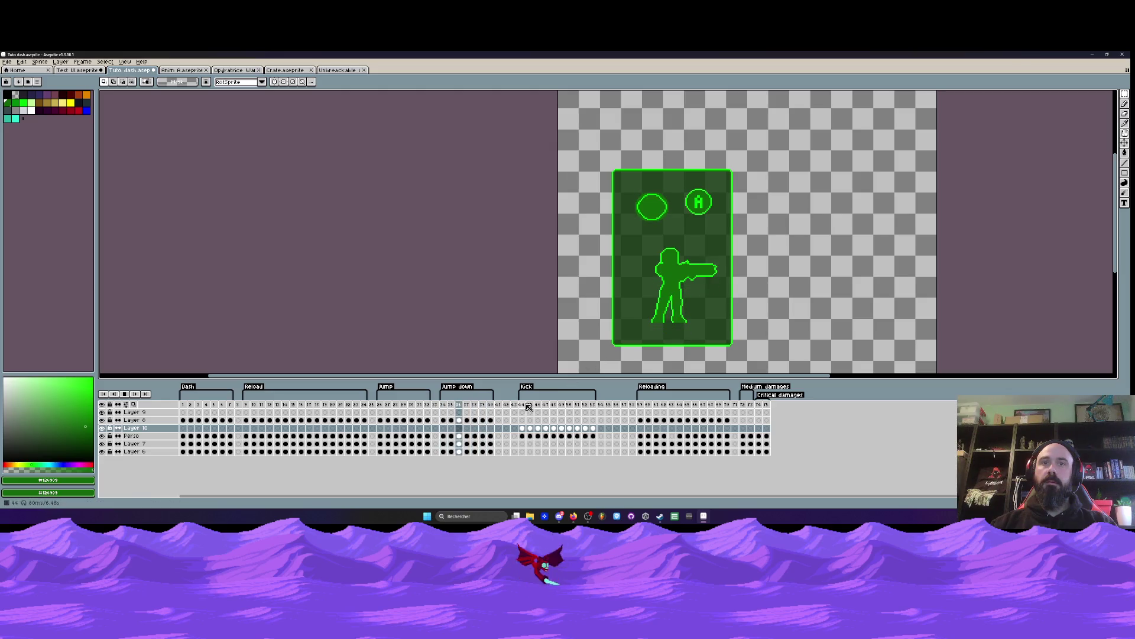
Step: Preview the Kick, Reloading and Jump animation tags
{"action": "left_click", "coordinate": [528, 406]}
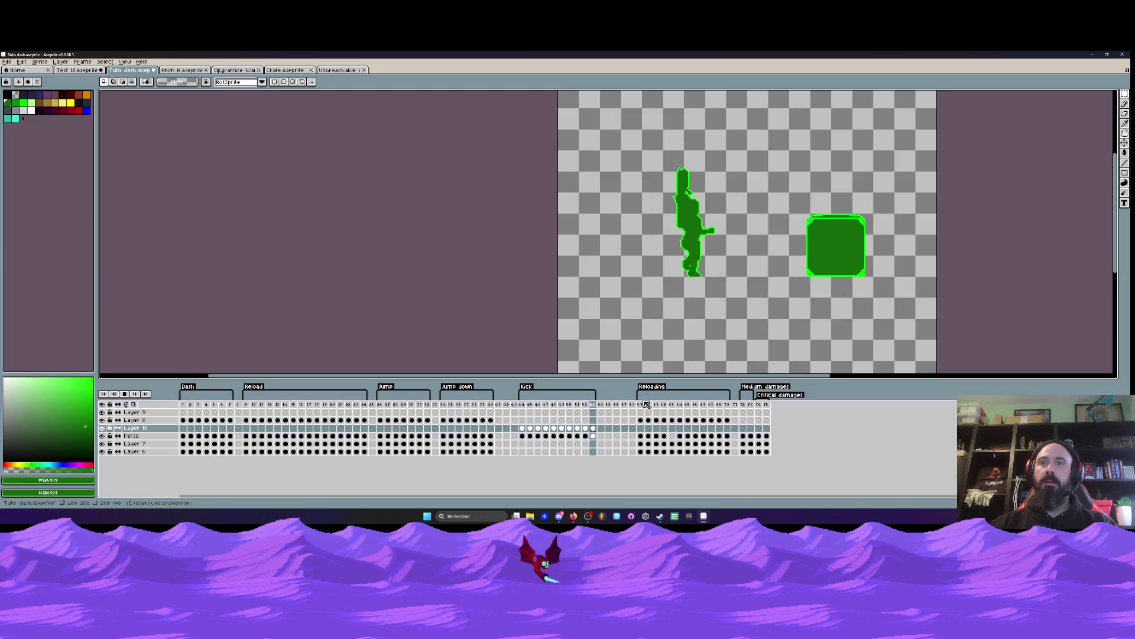
{"action": "left_click", "coordinate": [646, 404]}
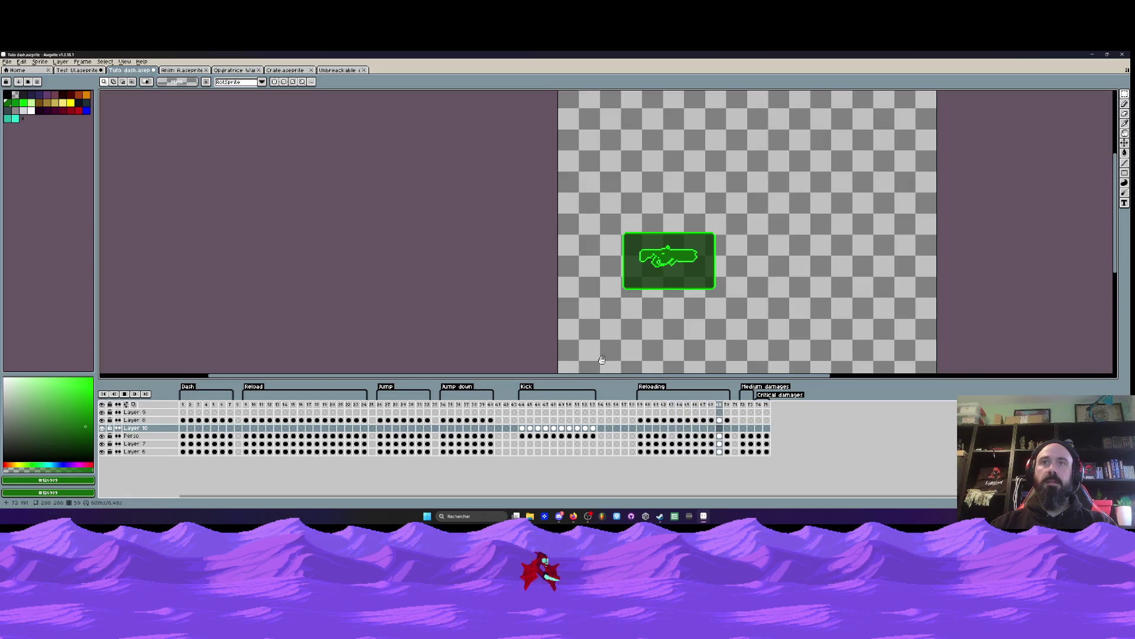
{"action": "left_click", "coordinate": [386, 386]}
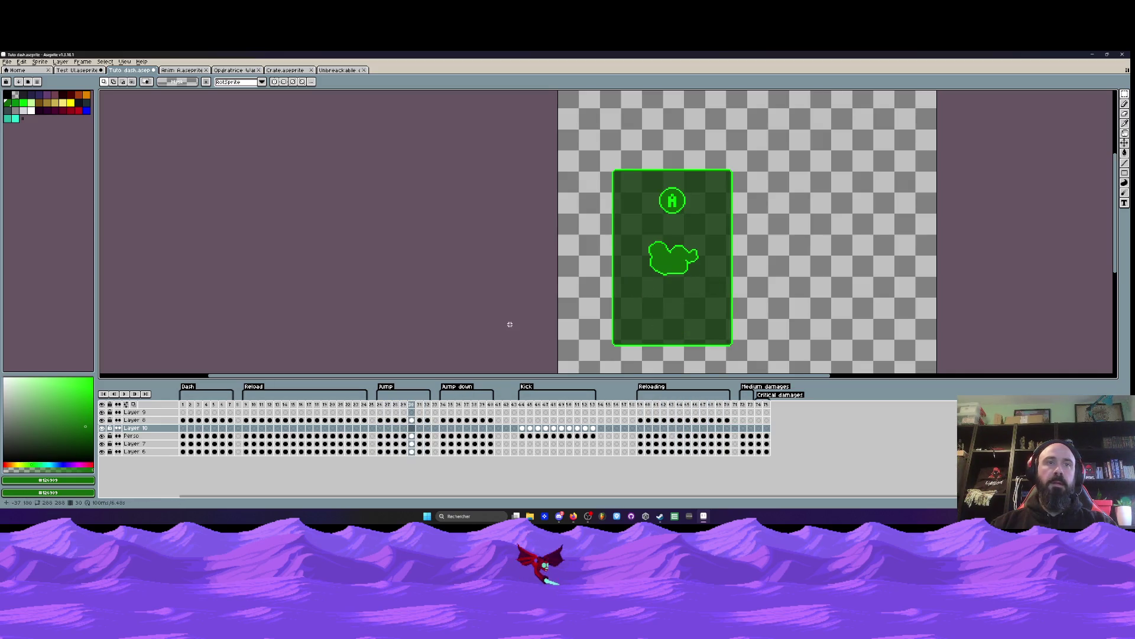
Step: Close the Crate.aseprite and Anim A files, returning to Tuto dash
{"action": "left_click", "coordinate": [301, 71]}
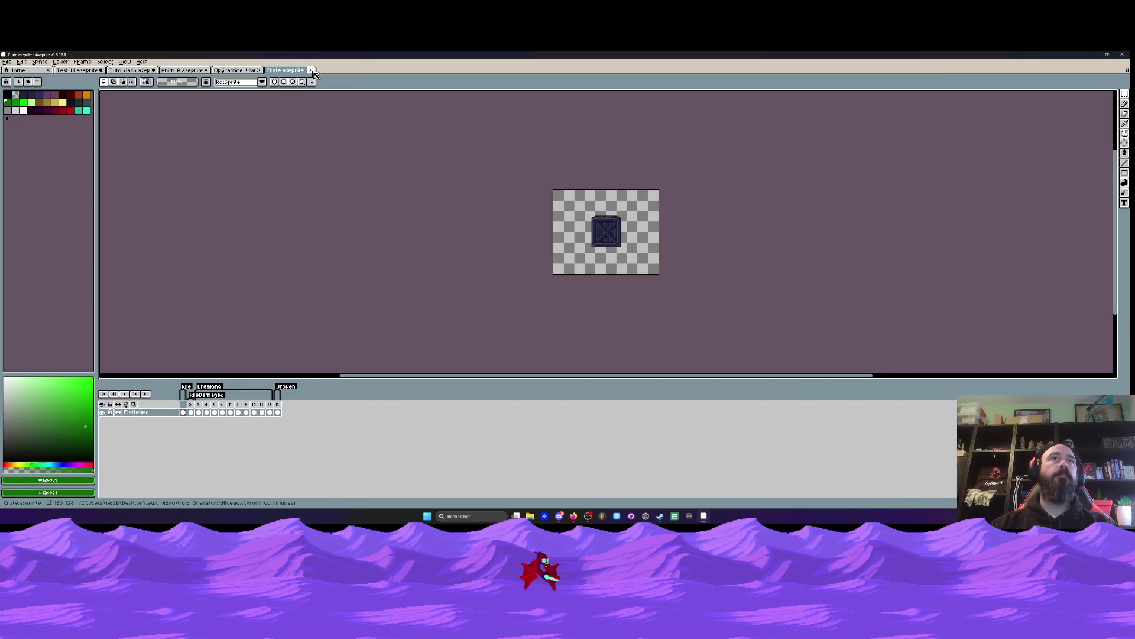
{"action": "left_click", "coordinate": [312, 70]}
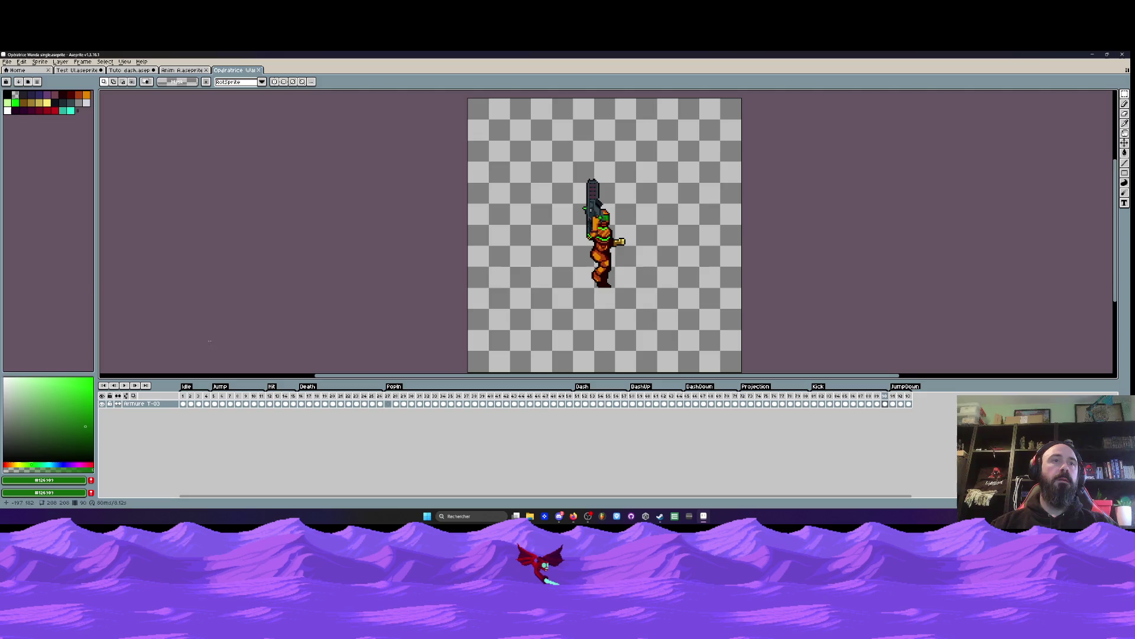
{"action": "left_click", "coordinate": [199, 72]}
{"action": "left_click", "coordinate": [206, 70]}
{"action": "left_click", "coordinate": [129, 70]}
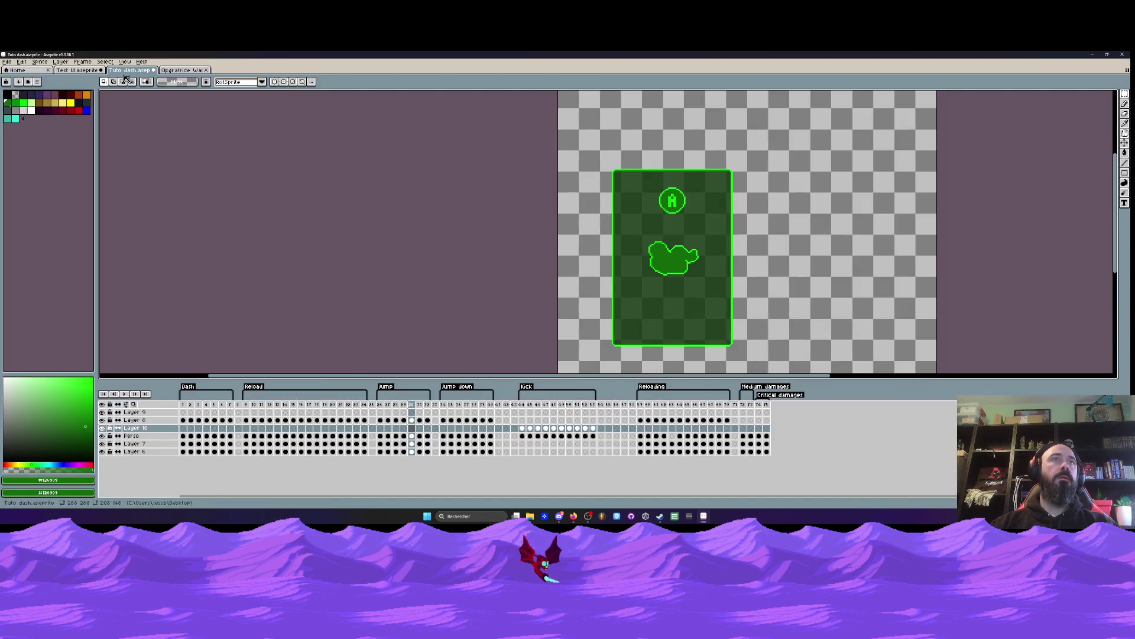
{"action": "left_click", "coordinate": [88, 71]}
{"action": "left_click", "coordinate": [128, 71]}
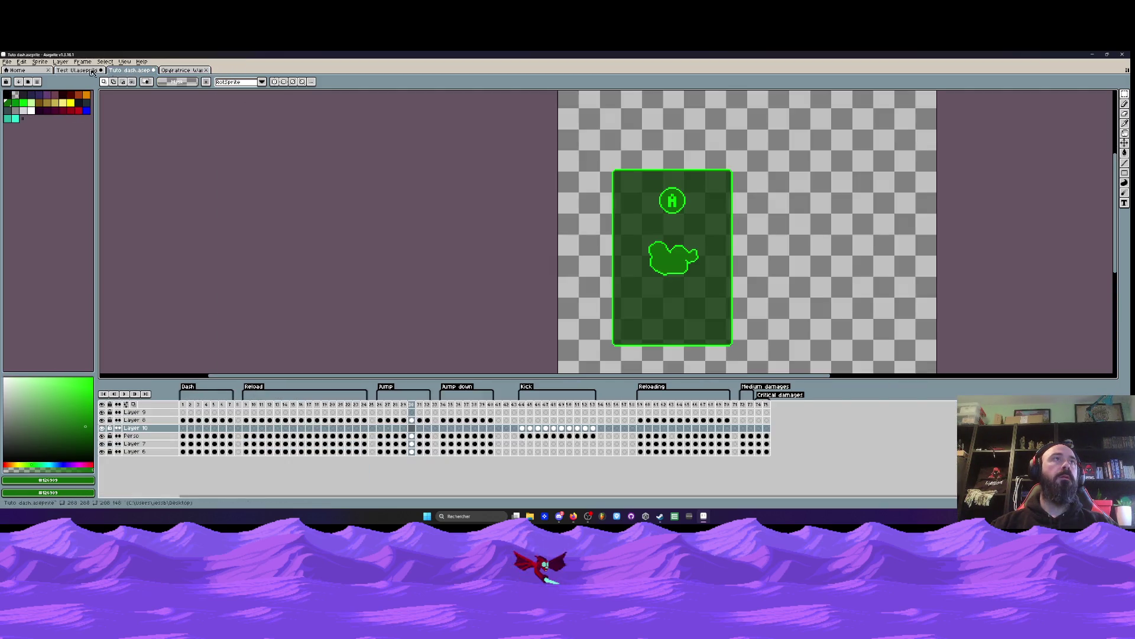
Step: Save Tuto dash via the File menu and minimise Aseprite
{"action": "left_click", "coordinate": [7, 62]}
{"action": "left_click", "coordinate": [19, 95]}
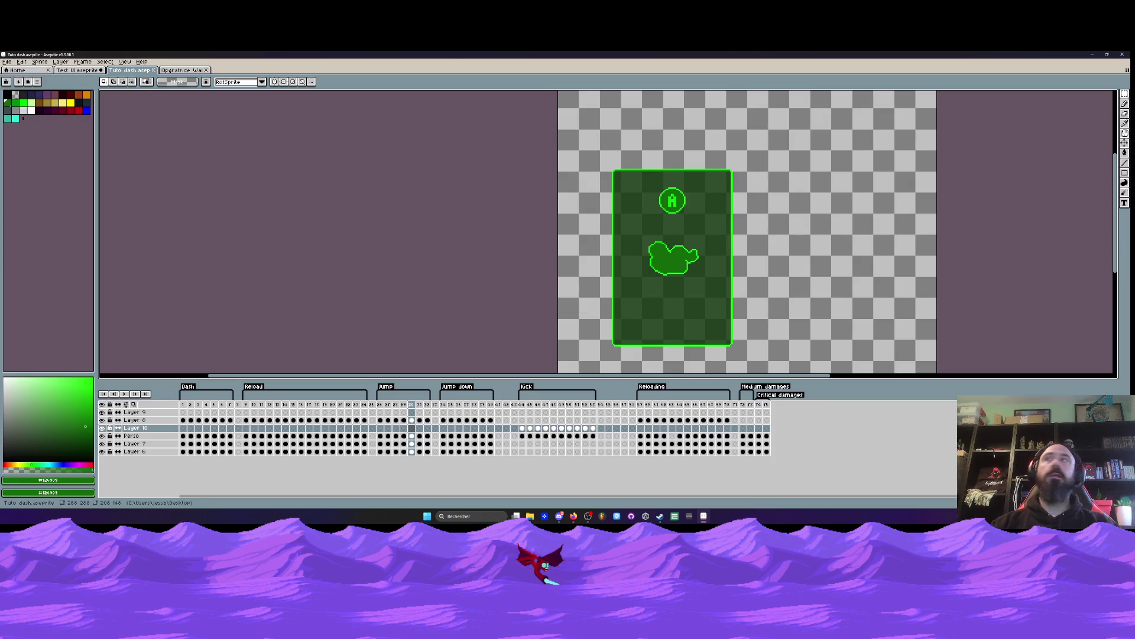
{"action": "left_click", "coordinate": [1092, 54]}
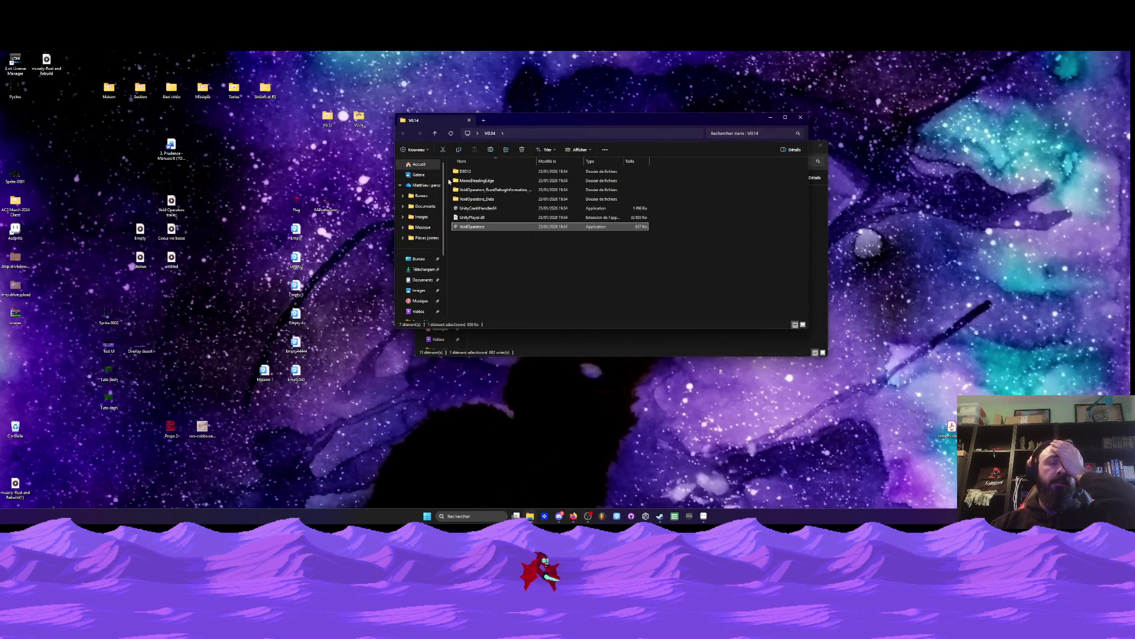
Step: Close the V0.14 window and browse from Void Operators into Opérateurs, then Wanda
{"action": "left_click", "coordinate": [802, 118]}
{"action": "left_click", "coordinate": [424, 162]}
{"action": "left_click", "coordinate": [424, 162]}
{"action": "left_click", "coordinate": [425, 162]}
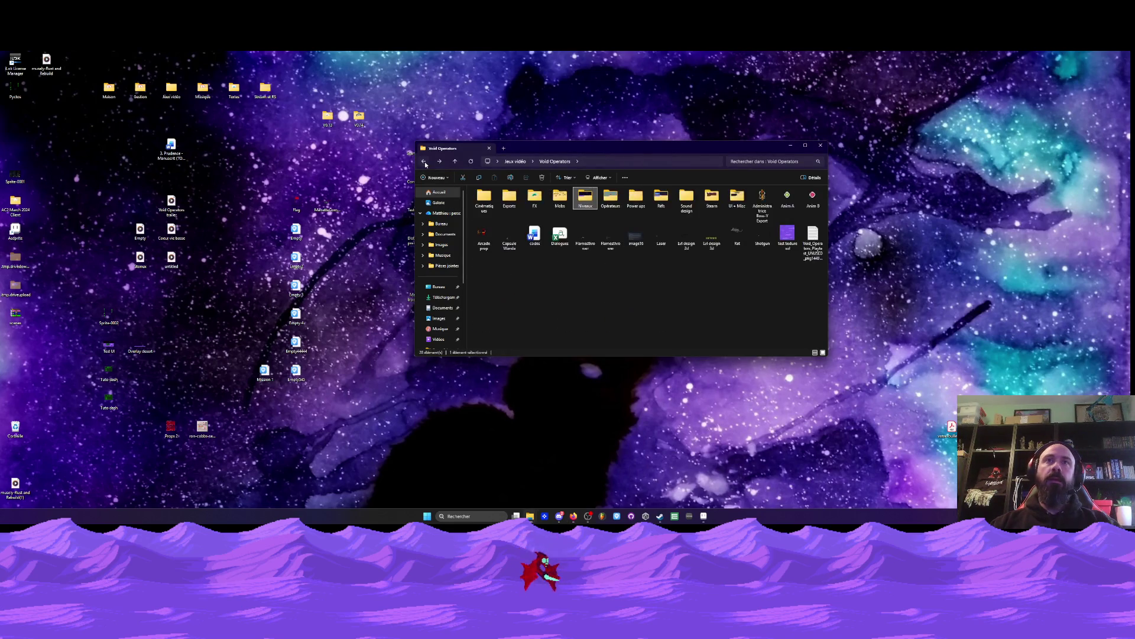
{"action": "double_click", "coordinate": [615, 204]}
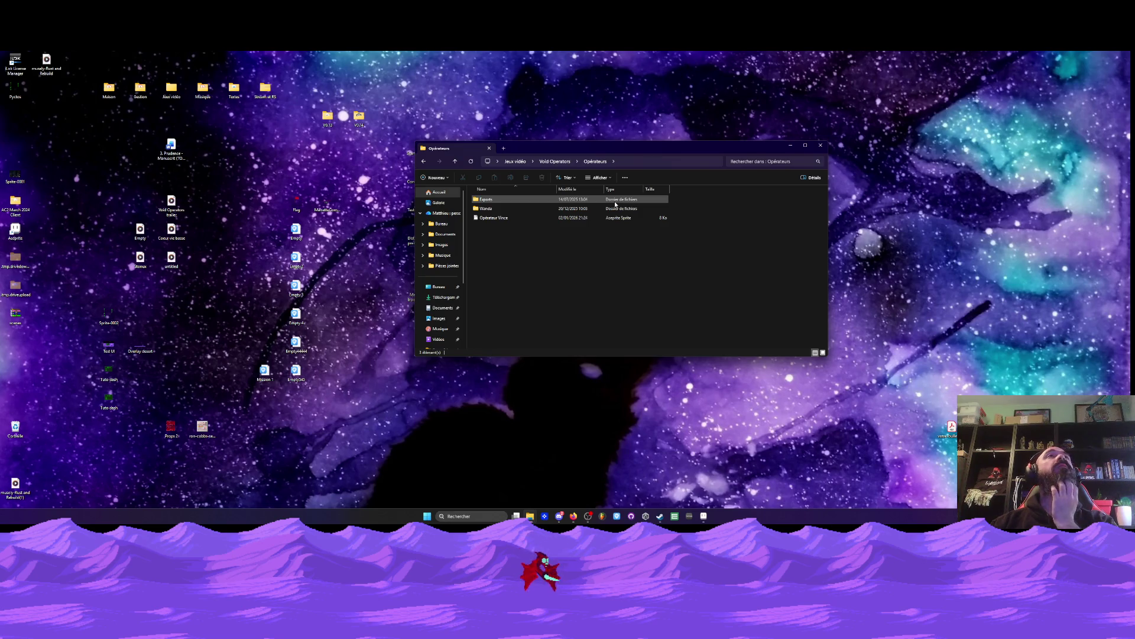
{"action": "double_click", "coordinate": [520, 210]}
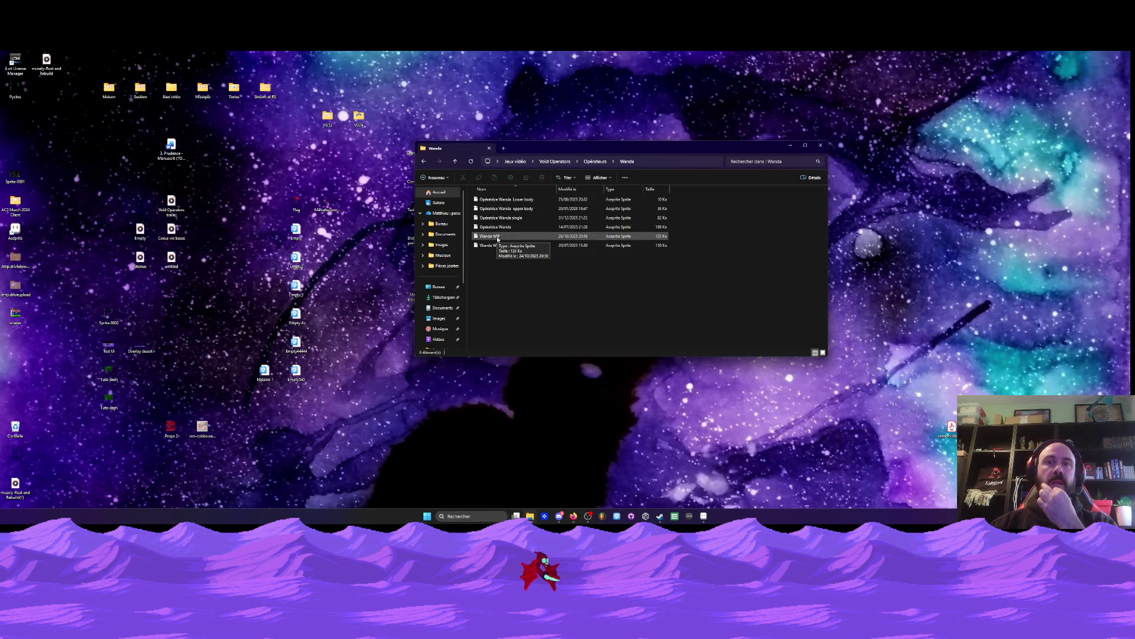
{"action": "left_click", "coordinate": [559, 515]}
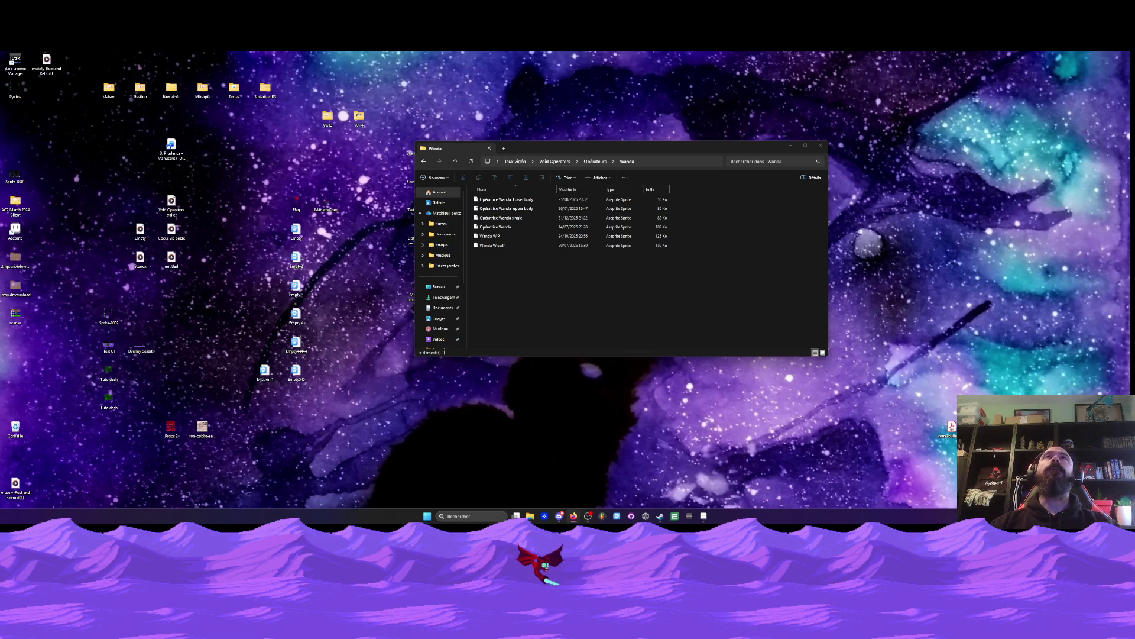
Step: Select the Opératrice Wanda upper body and single files, then return to Aseprite
{"action": "left_click", "coordinate": [496, 217]}
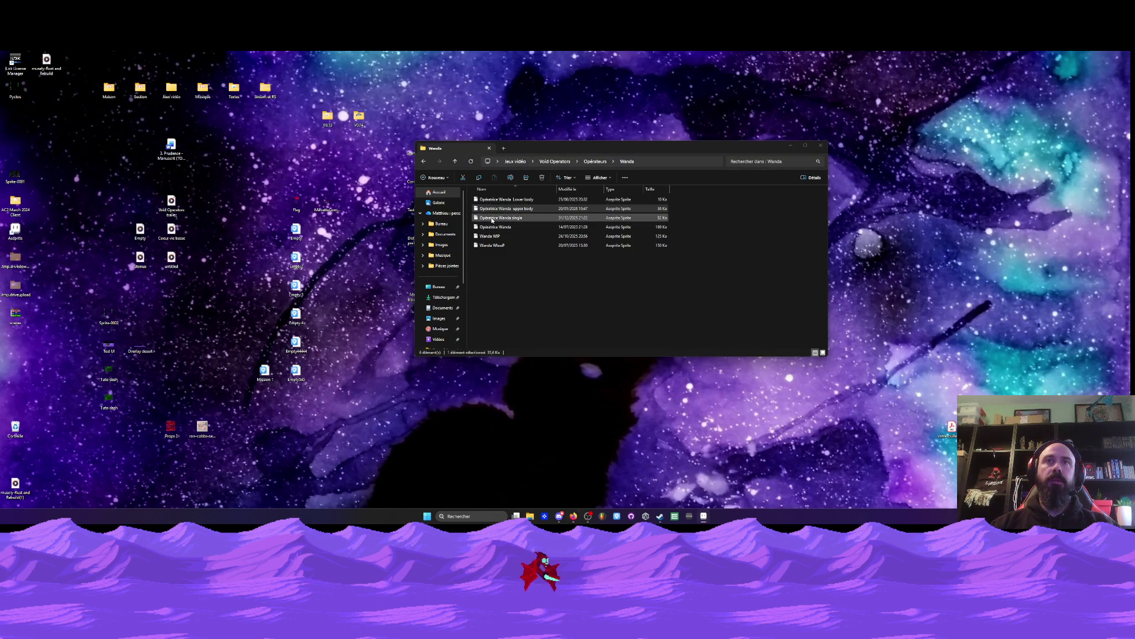
{"action": "left_click", "coordinate": [492, 220]}
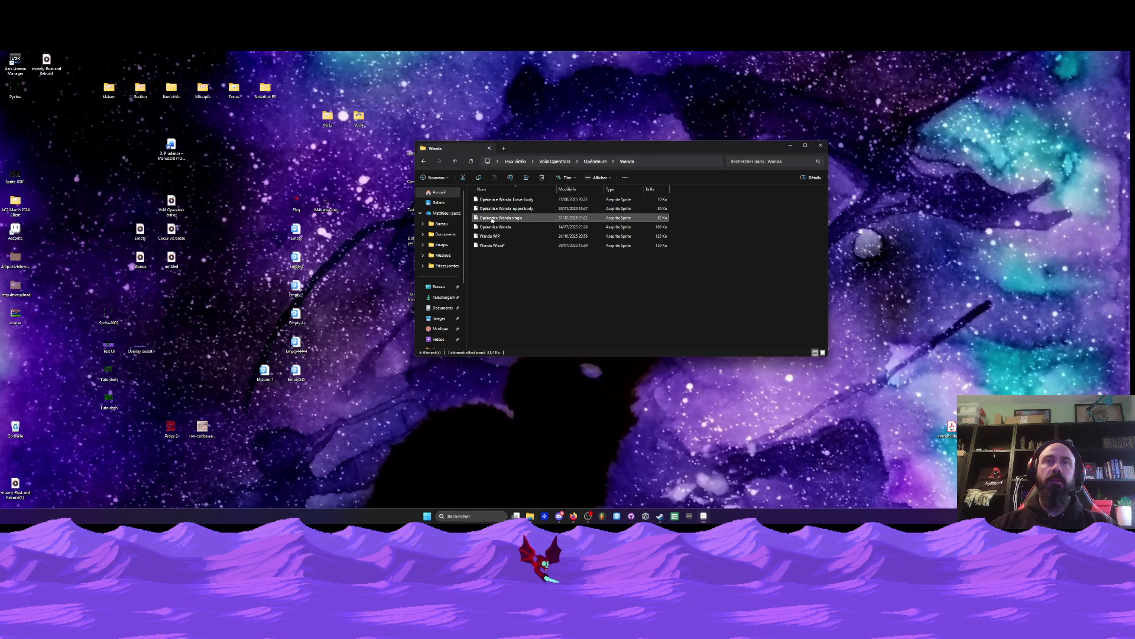
{"action": "left_click", "coordinate": [705, 516]}
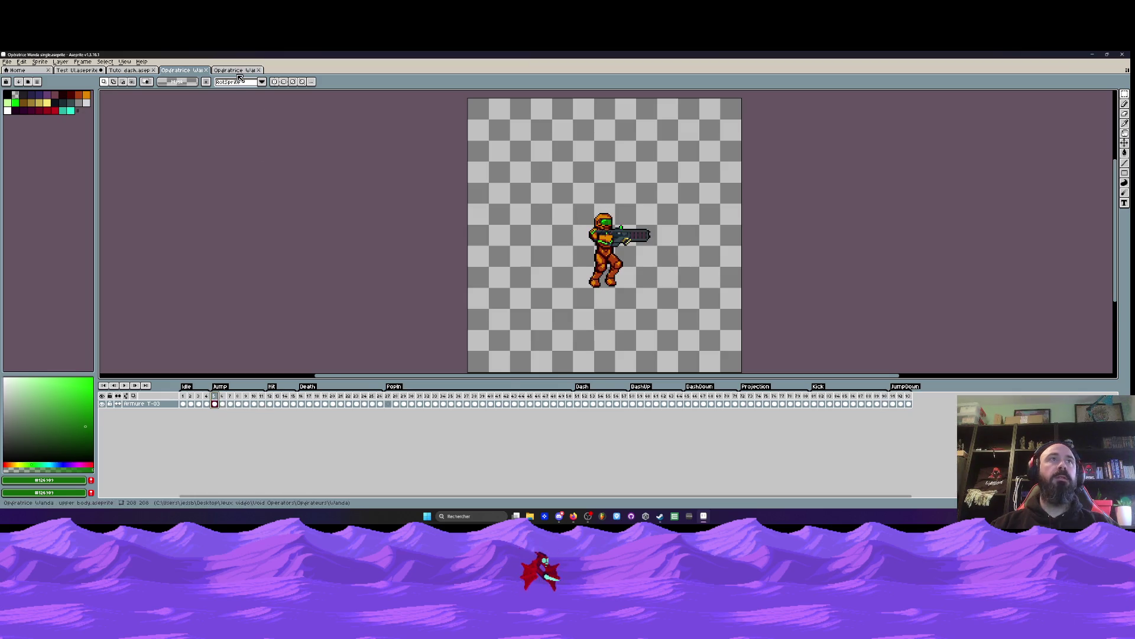
Step: Look through the upper body, Test UI and Opératrice single files, ending back on Tuto dash
{"action": "key", "text": "ctrl+Tab"}
{"action": "left_click_drag", "start_coordinate": [184, 413], "coordinate": [223, 411]}
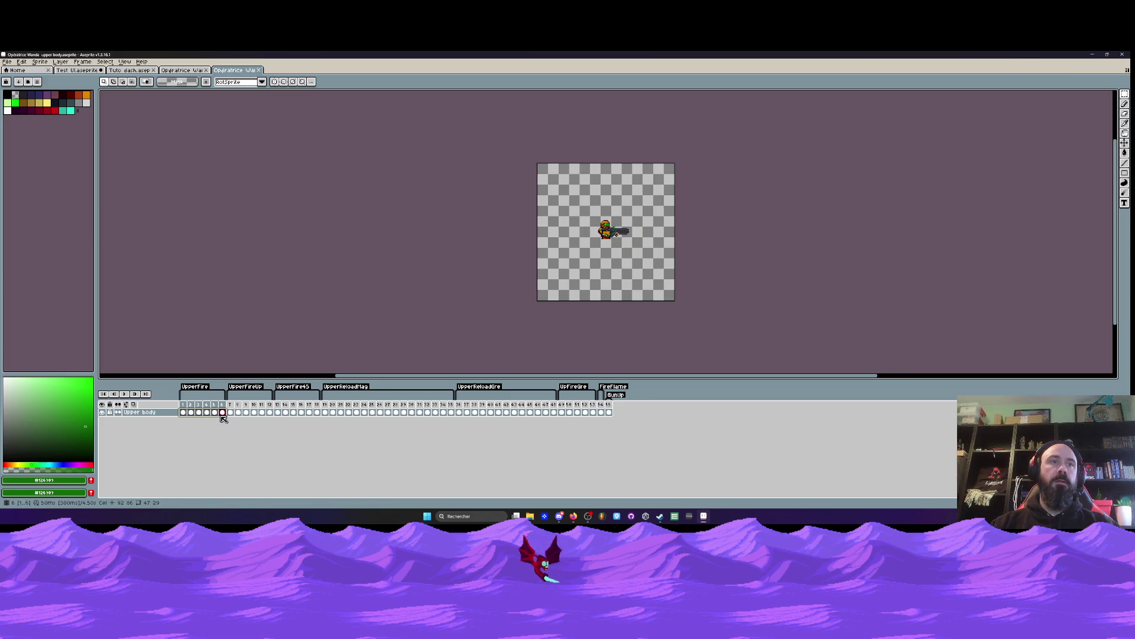
{"action": "left_click", "coordinate": [131, 71]}
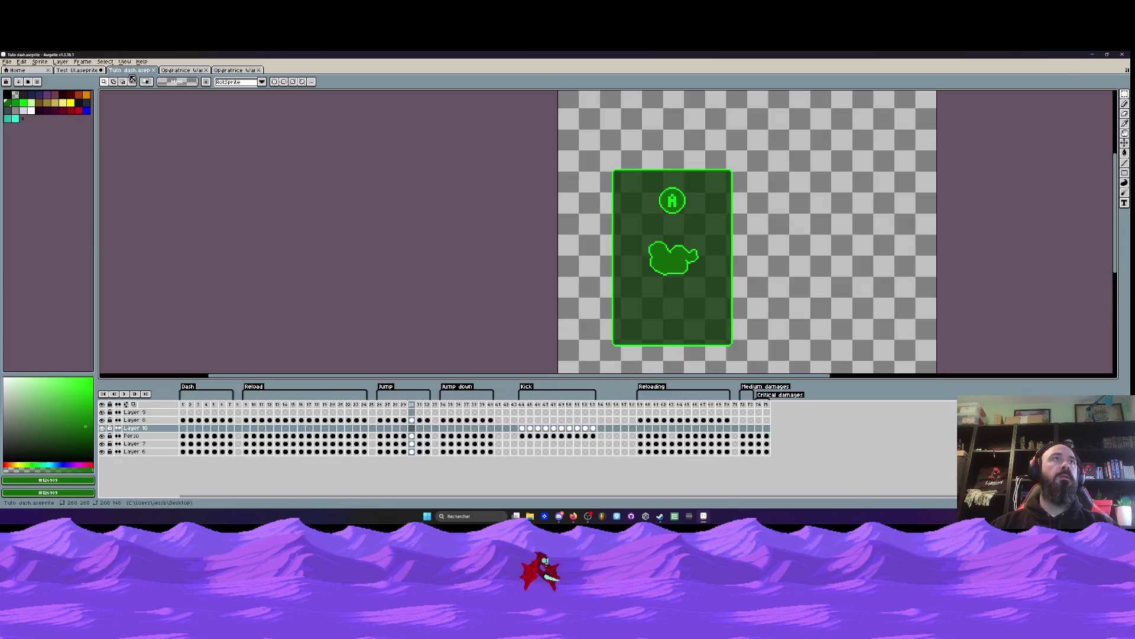
{"action": "left_click", "coordinate": [88, 71]}
{"action": "left_click", "coordinate": [181, 71]}
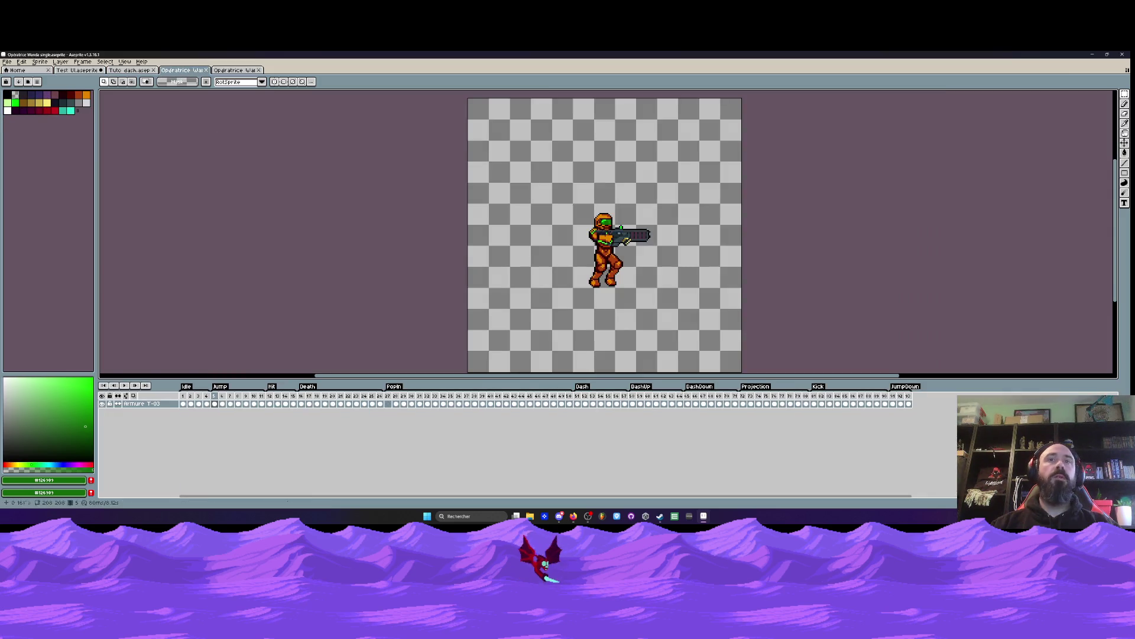
{"action": "left_click", "coordinate": [131, 71]}
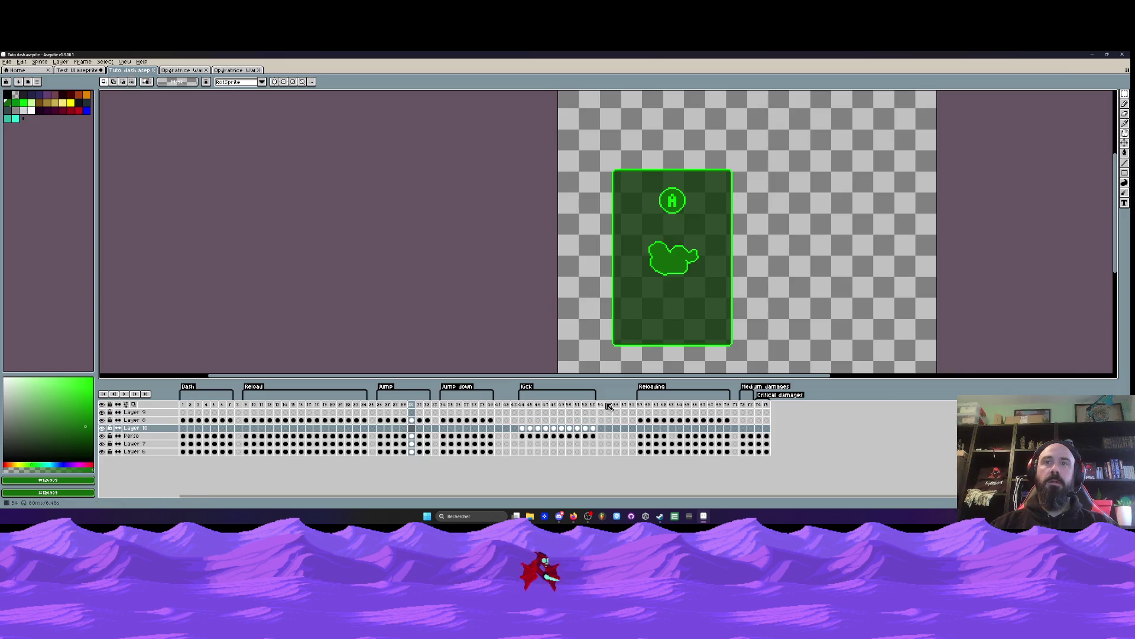
Step: Insert nine empty frames (six, then three) after the Kick animation at frame 54
{"action": "left_click", "coordinate": [608, 407]}
{"action": "key", "text": "alt+n"}
{"action": "key", "text": "alt+n"}
{"action": "key", "text": "alt+n"}
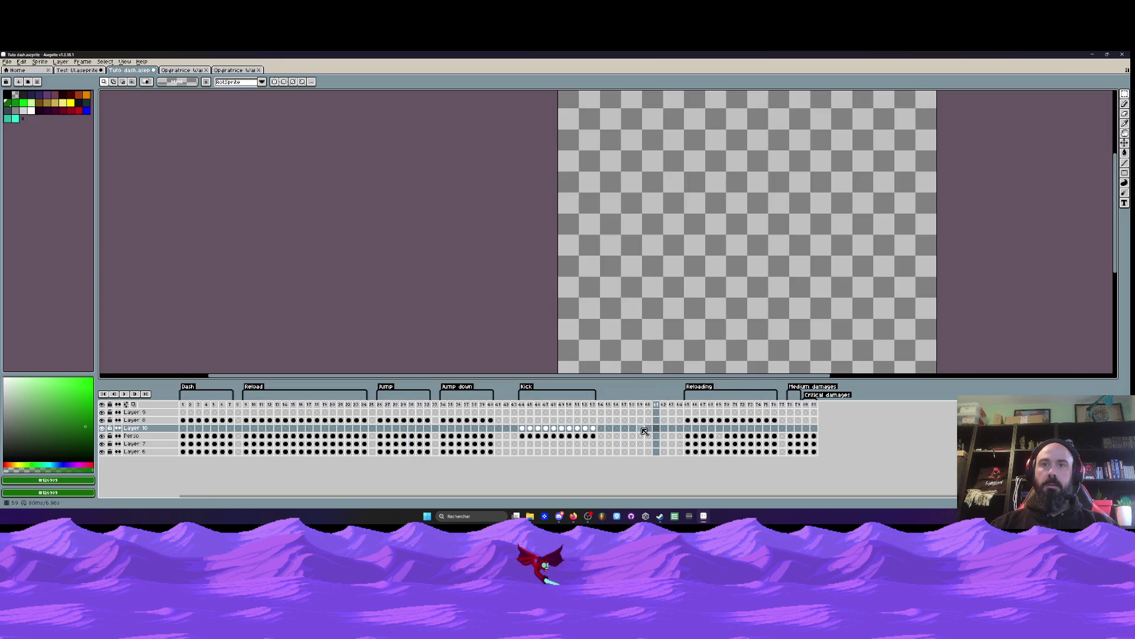
{"action": "key", "text": "alt+n"}
{"action": "key", "text": "alt+n"}
{"action": "key", "text": "alt+n"}
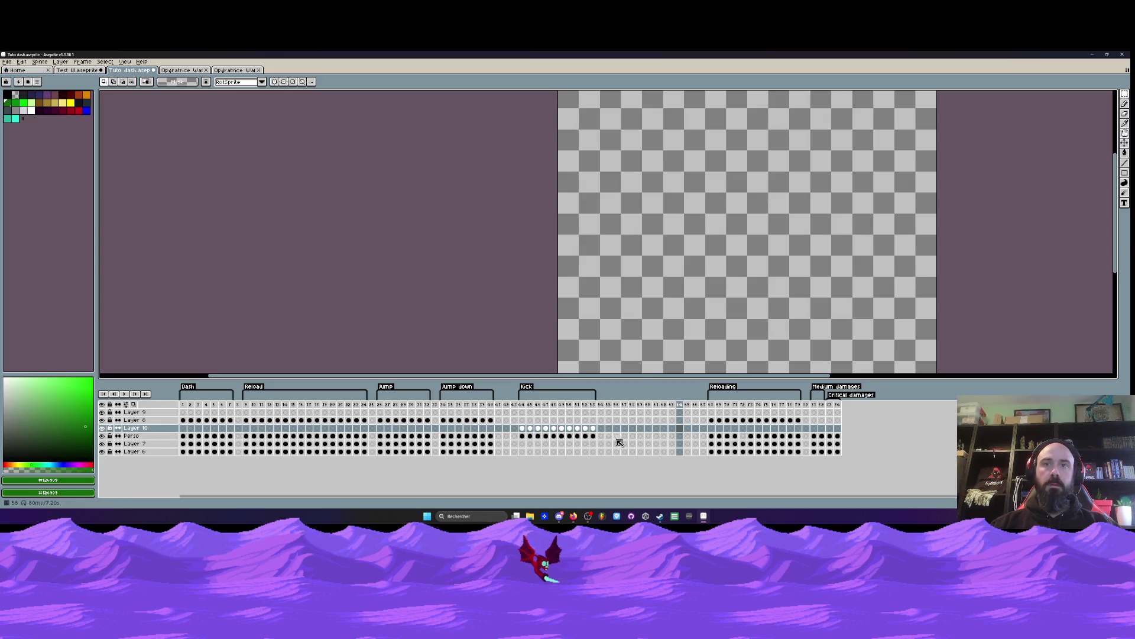
Step: Inspect frame 56, the first Kick frame and Dash frame 2, then move to the upper-body file
{"action": "left_click", "coordinate": [616, 436]}
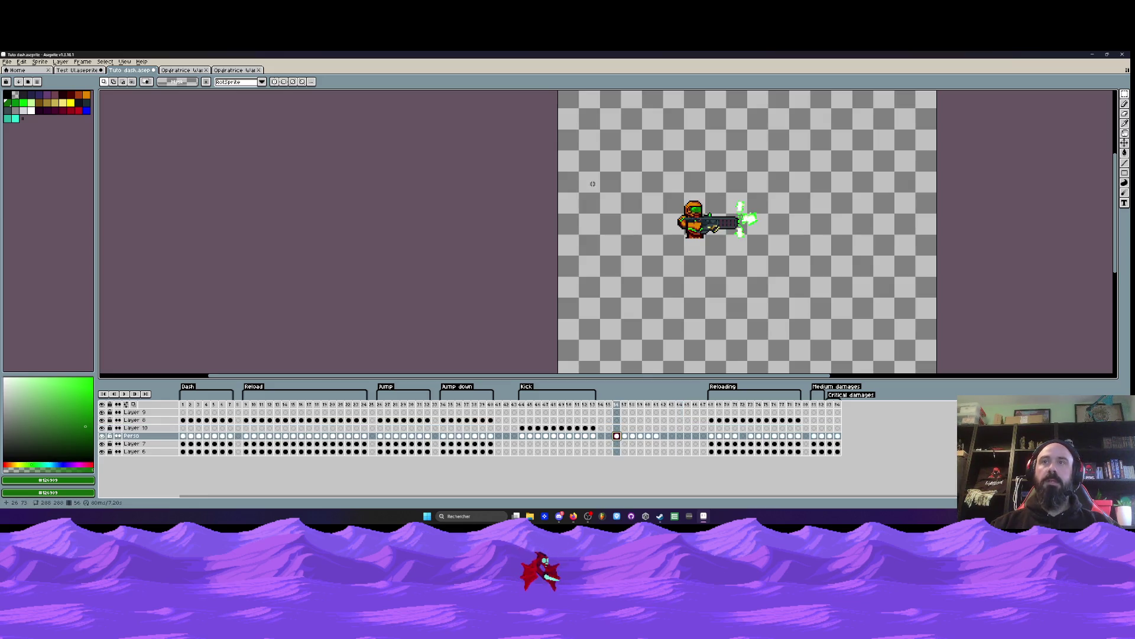
{"action": "left_click", "coordinate": [524, 450]}
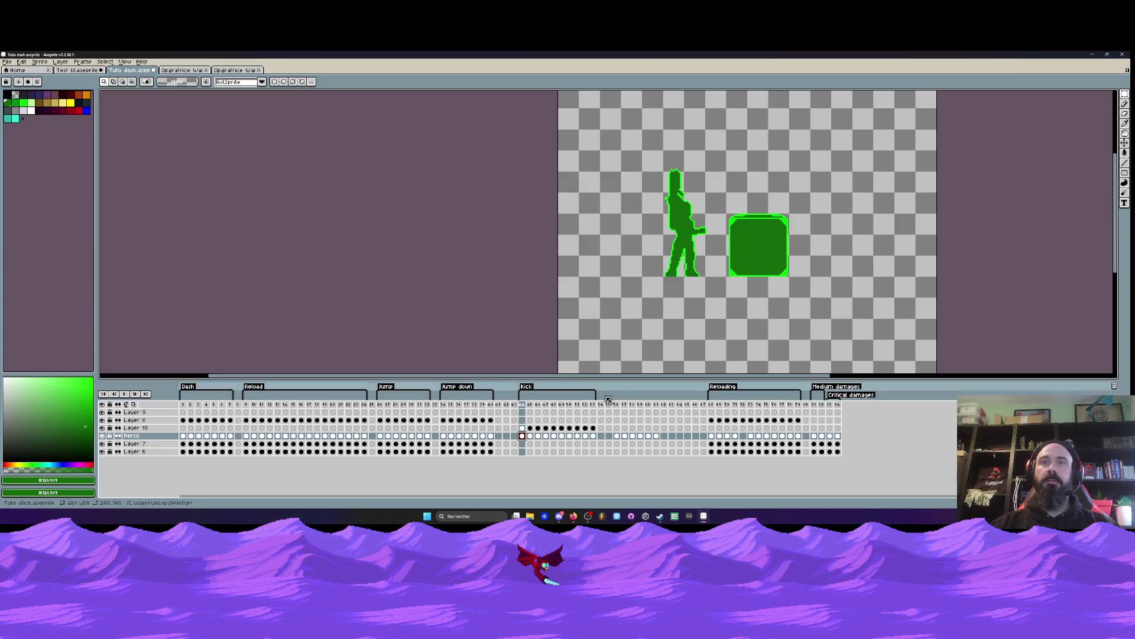
{"action": "left_click", "coordinate": [191, 437]}
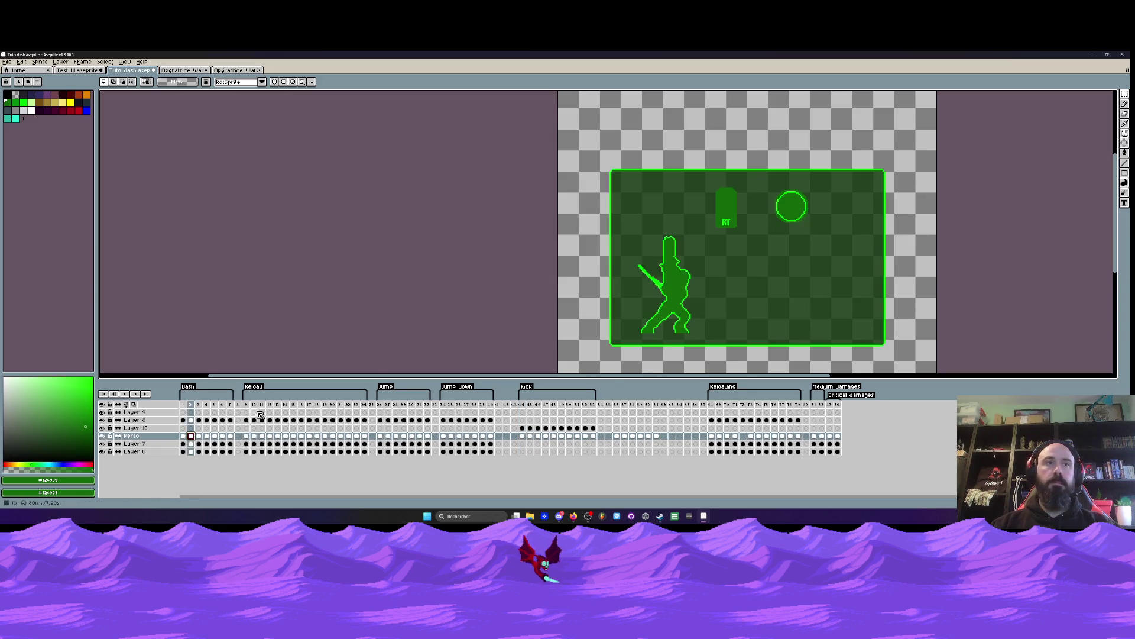
{"action": "key", "text": "ctrl+Tab"}
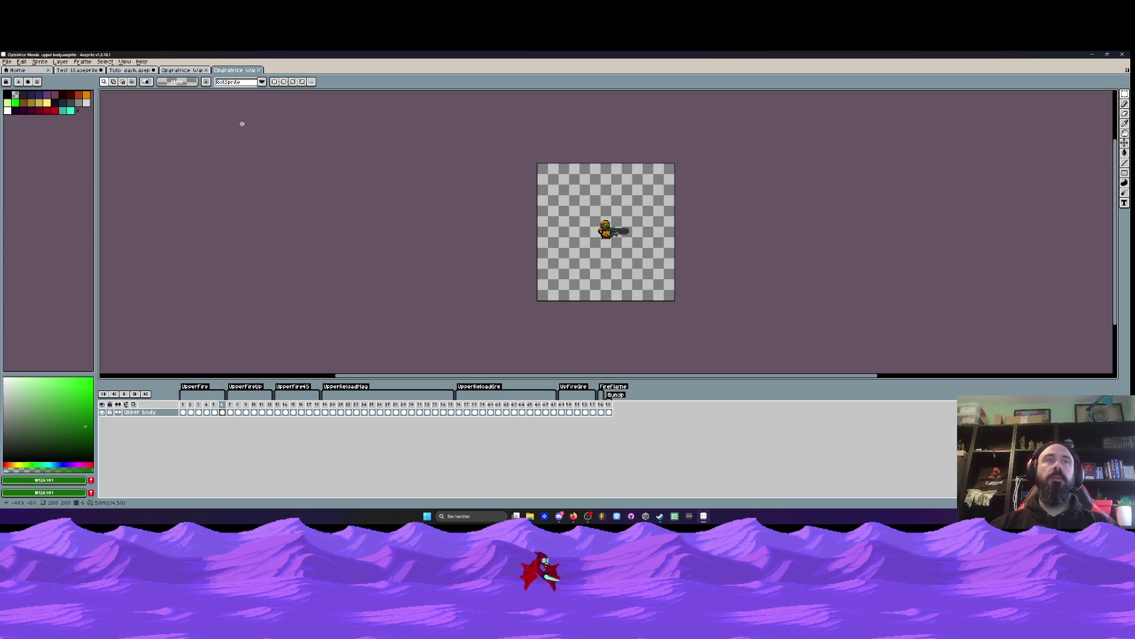
Step: In the single-sprite Operatrice file, outline the character's legs while previewing Idle and Jump frames
{"action": "left_click", "coordinate": [182, 70]}
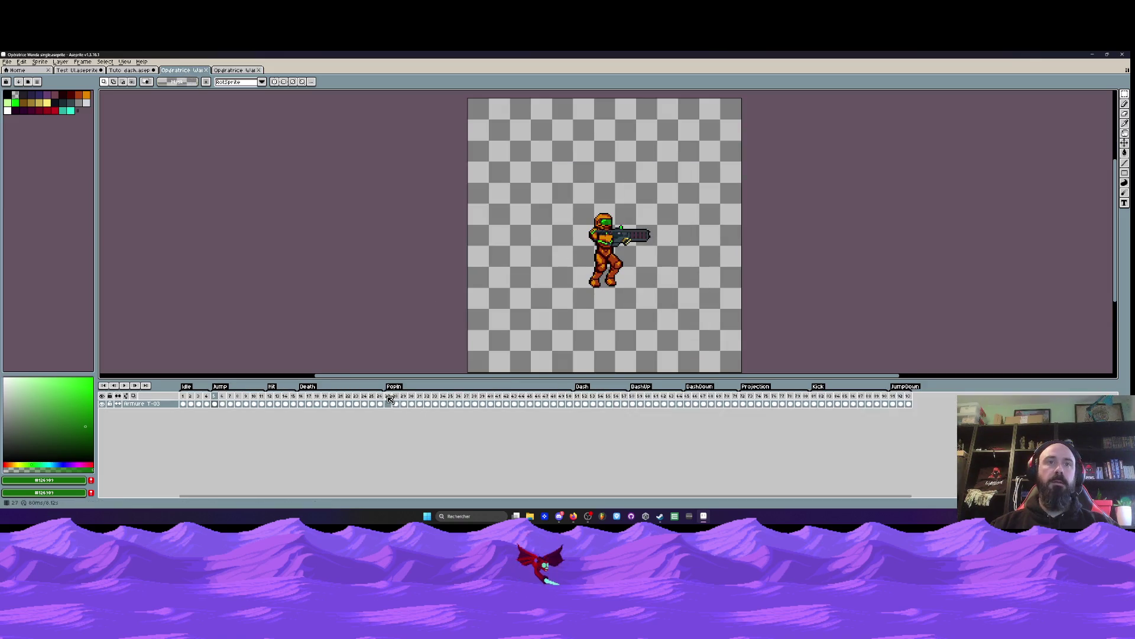
{"action": "left_click", "coordinate": [183, 403]}
{"action": "scroll", "coordinate": [606, 236], "scroll_direction": "up", "scroll_amount": 2}
{"action": "left_click_drag", "start_coordinate": [527, 215], "coordinate": [644, 286]}
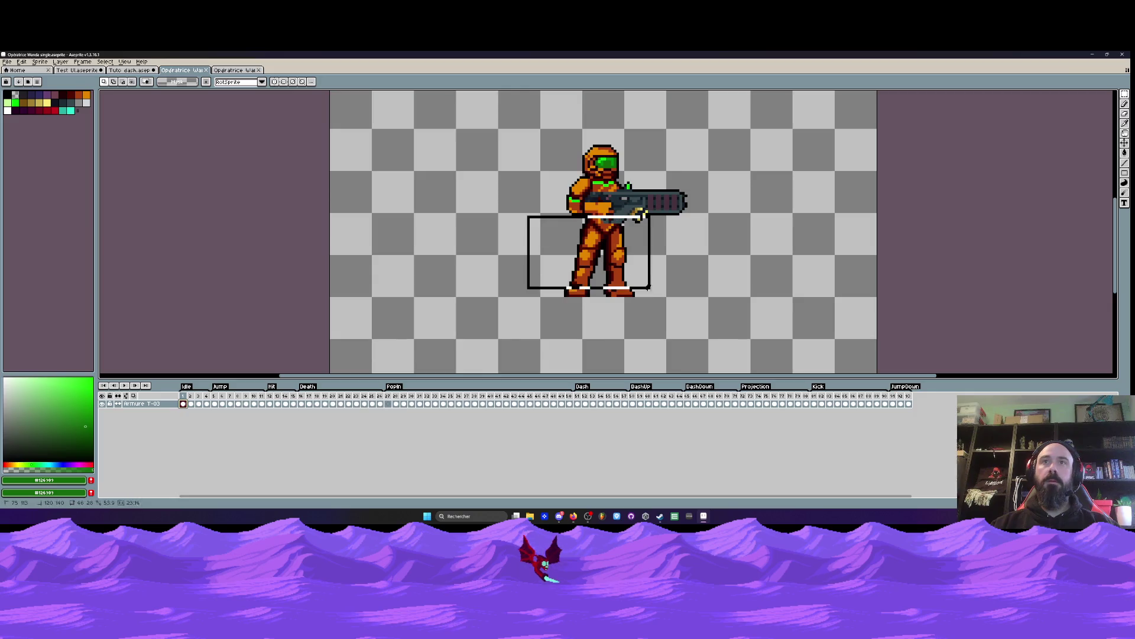
{"action": "left_click", "coordinate": [215, 403]}
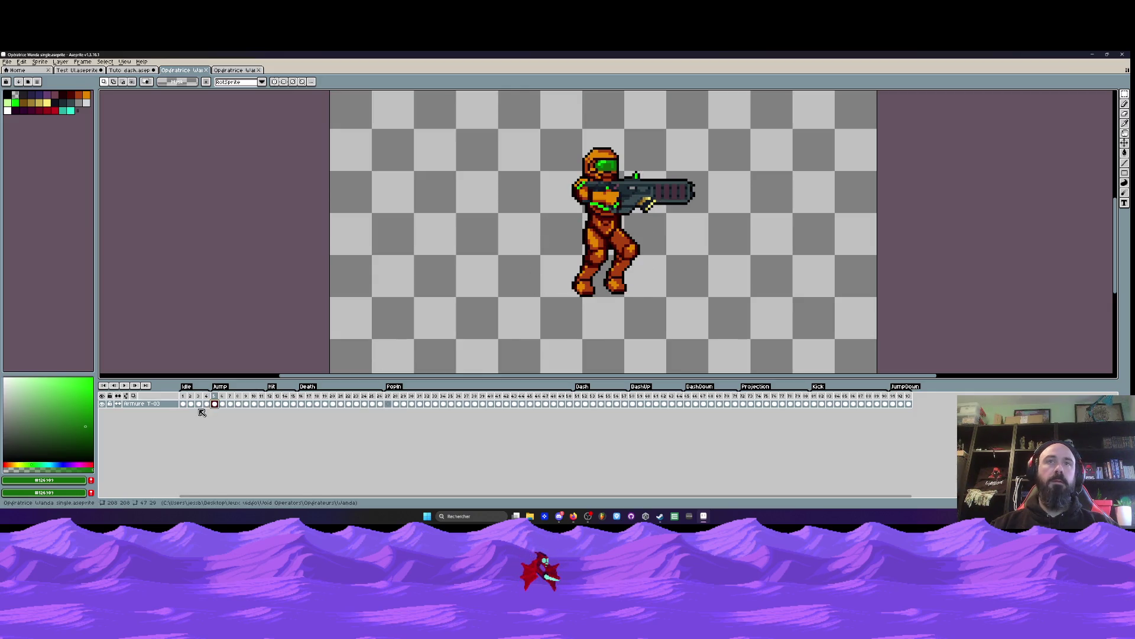
{"action": "left_click", "coordinate": [199, 404]}
Step: Select Dash frames 51–64 with a rectangle around the legs, then return to the upper-body file
{"action": "left_click", "coordinate": [577, 404]}
{"action": "left_click_drag", "start_coordinate": [580, 405], "coordinate": [682, 405]}
{"action": "left_click_drag", "start_coordinate": [538, 216], "coordinate": [646, 302]}
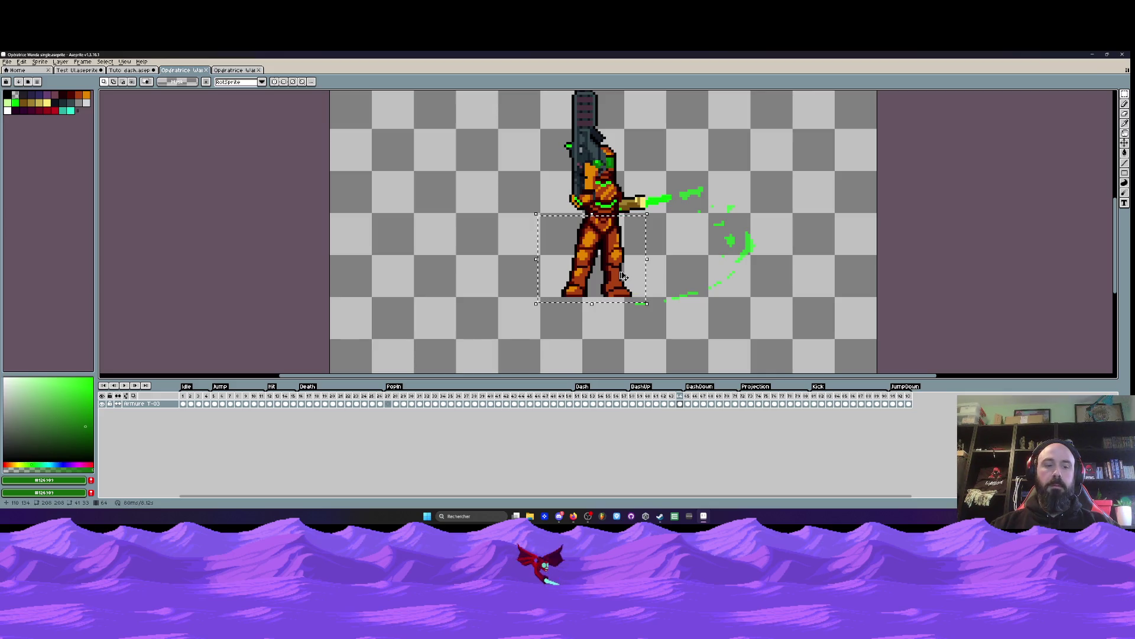
{"action": "key", "text": "ctrl+Tab"}
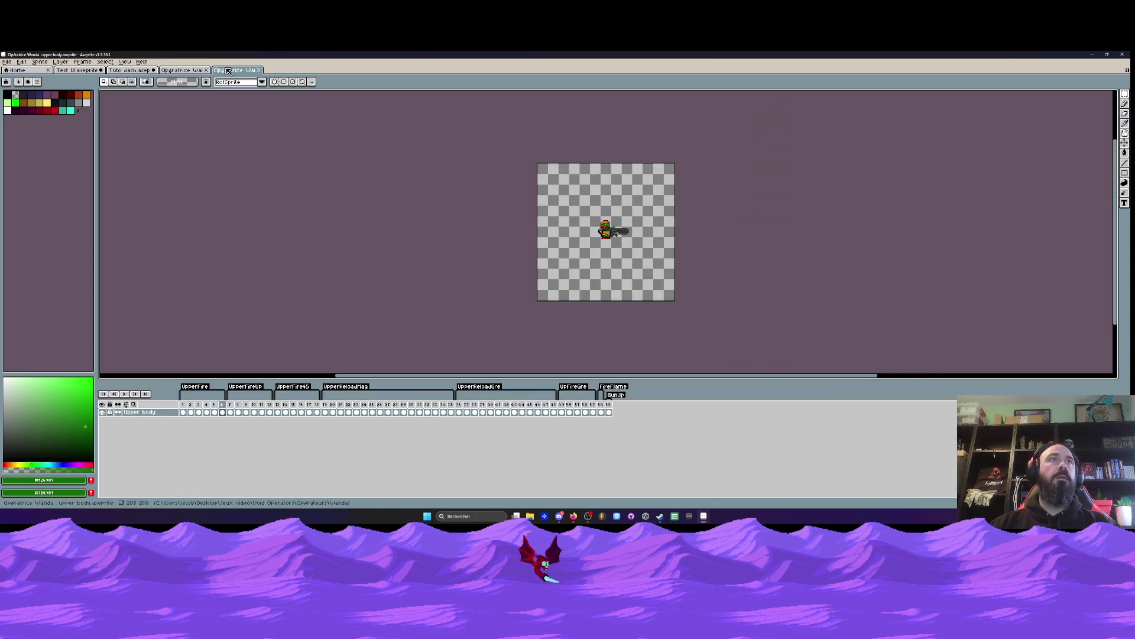
Step: Paste the copied legs into the upper-body sprite, aligned under the torso
{"action": "scroll", "coordinate": [603, 242], "scroll_direction": "up", "scroll_amount": 4}
{"action": "key", "text": "ctrl+v"}
{"action": "left_click_drag", "start_coordinate": [605, 245], "coordinate": [612, 253]}
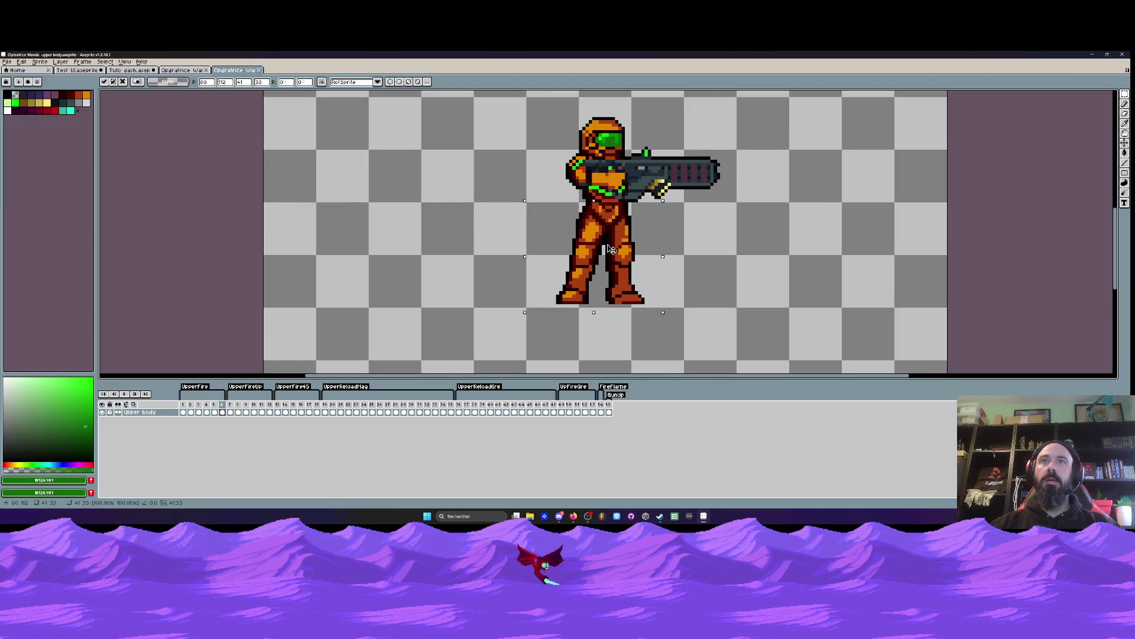
{"action": "key", "text": "Return"}
{"action": "key", "text": "minus"}
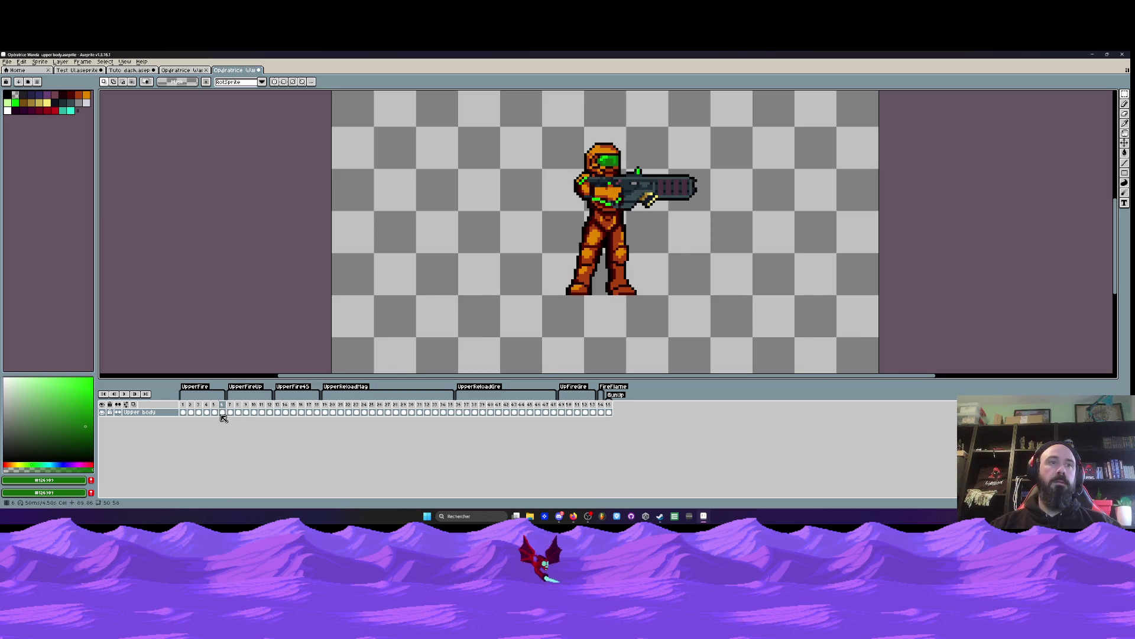
{"action": "left_click", "coordinate": [247, 412]}
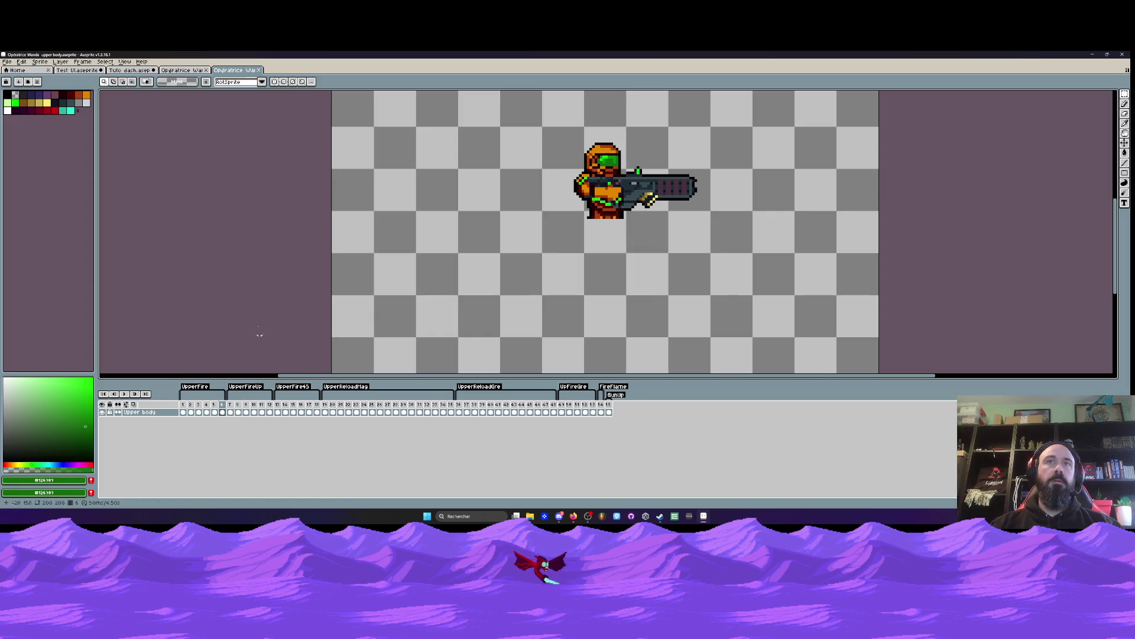
Step: In Tuto dash, paste the legs onto a new Layer 11 at frame 56, lined up under the torso
{"action": "left_click", "coordinate": [189, 70]}
{"action": "left_click", "coordinate": [129, 70]}
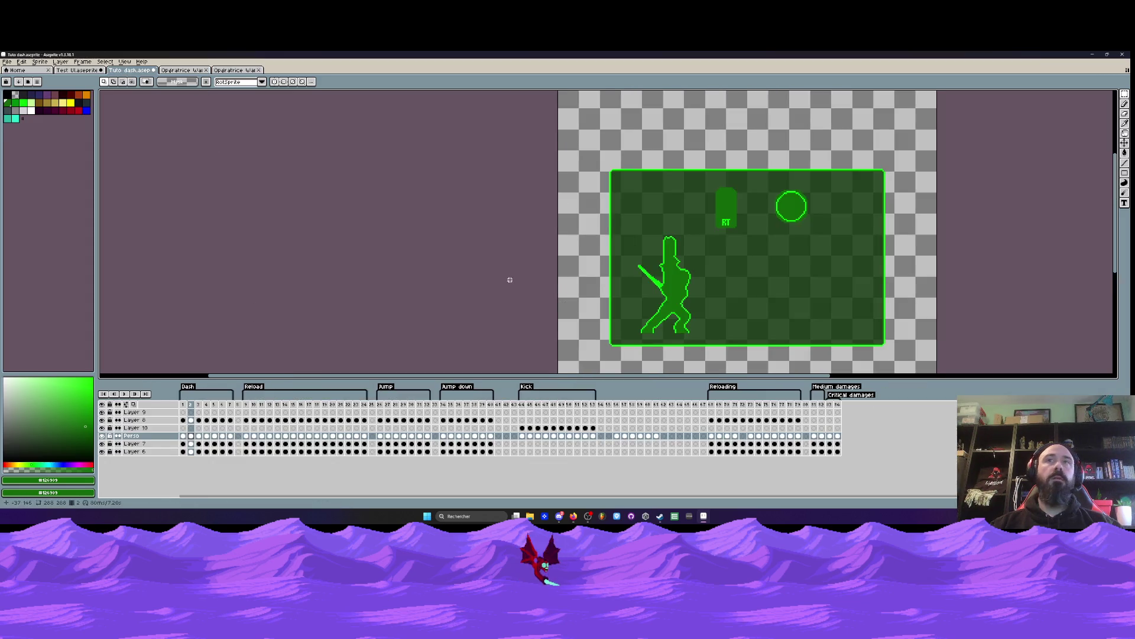
{"action": "left_click", "coordinate": [616, 436]}
{"action": "key", "text": "plus"}
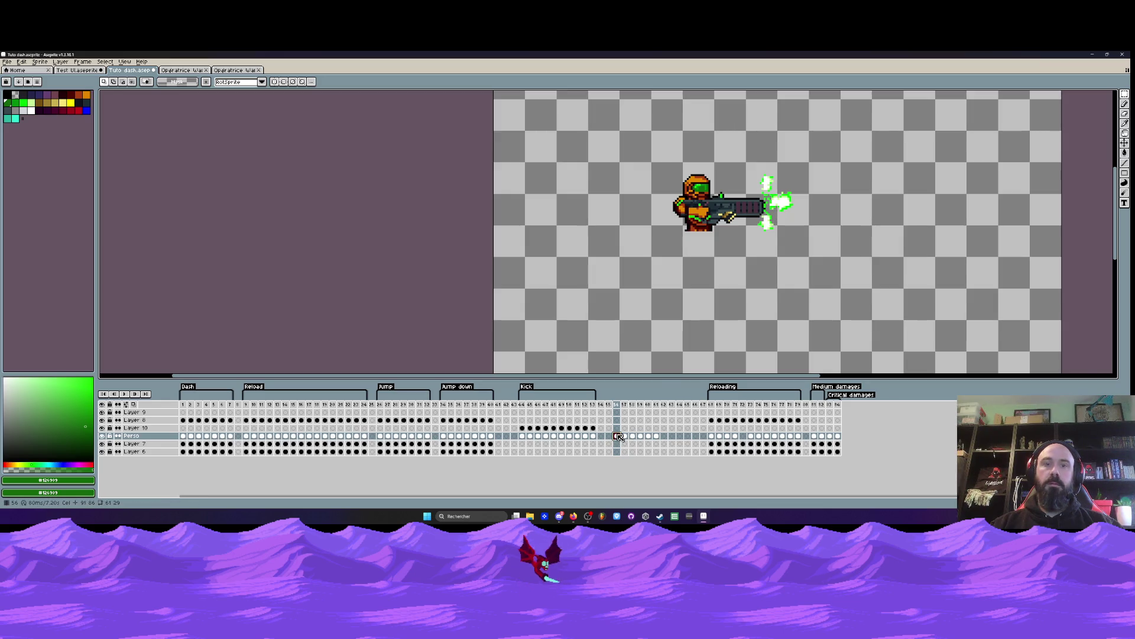
{"action": "key", "text": "shift+n"}
{"action": "key", "text": "ctrl+v"}
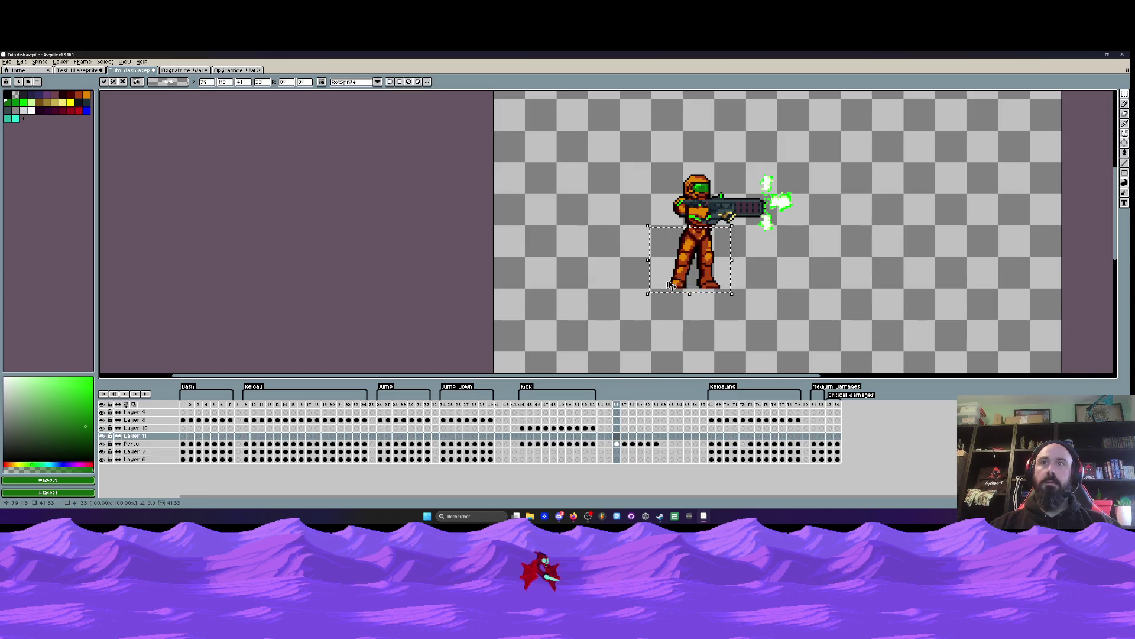
{"action": "scroll", "coordinate": [703, 272], "scroll_direction": "up", "scroll_amount": 1}
{"action": "left_click_drag", "start_coordinate": [704, 273], "coordinate": [708, 267]}
{"action": "key", "text": "Return"}
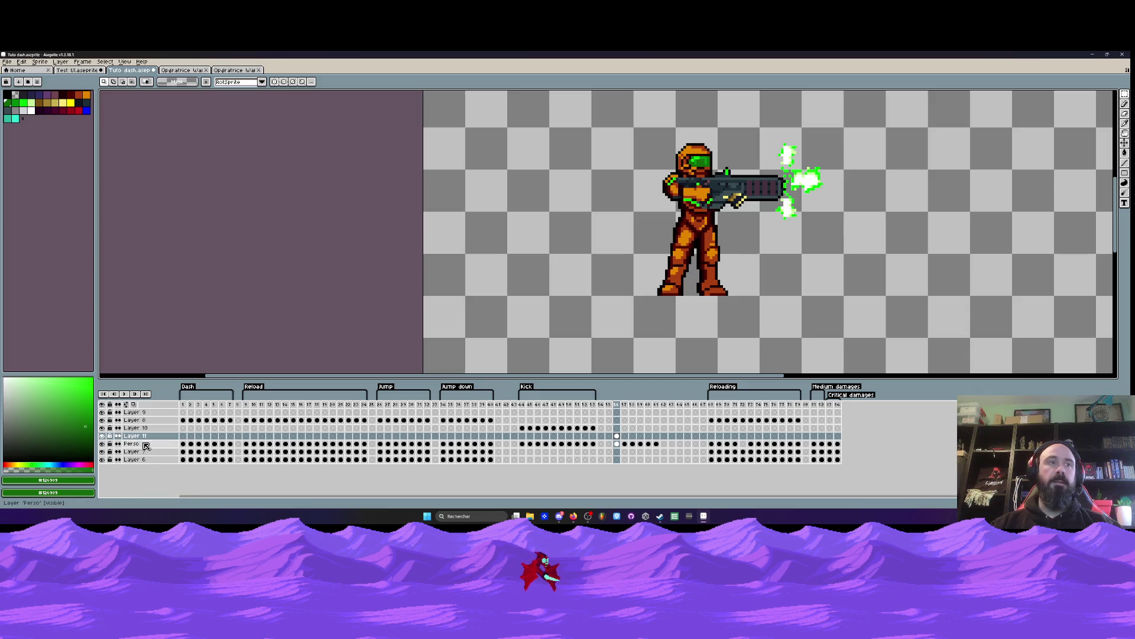
Step: Move Layer 11 below the Perso layer and check its cels across frames 56–61
{"action": "left_click", "coordinate": [142, 437]}
{"action": "left_click_drag", "start_coordinate": [143, 439], "coordinate": [144, 446]}
{"action": "left_click", "coordinate": [615, 443]}
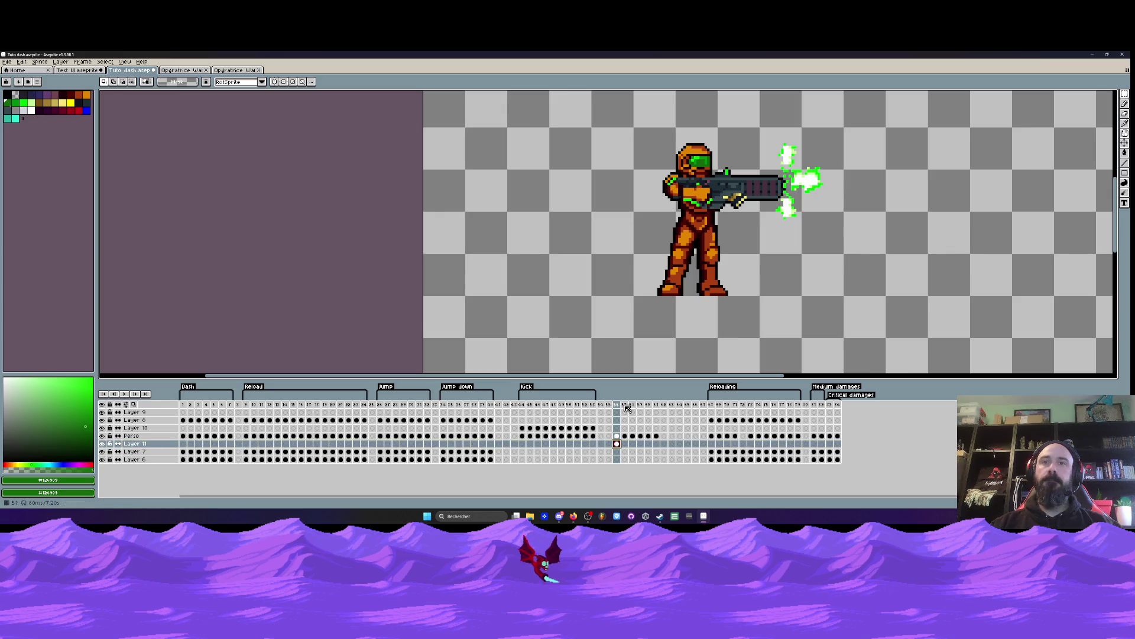
{"action": "left_click", "coordinate": [624, 443]}
{"action": "left_click_drag", "start_coordinate": [633, 445], "coordinate": [656, 445]}
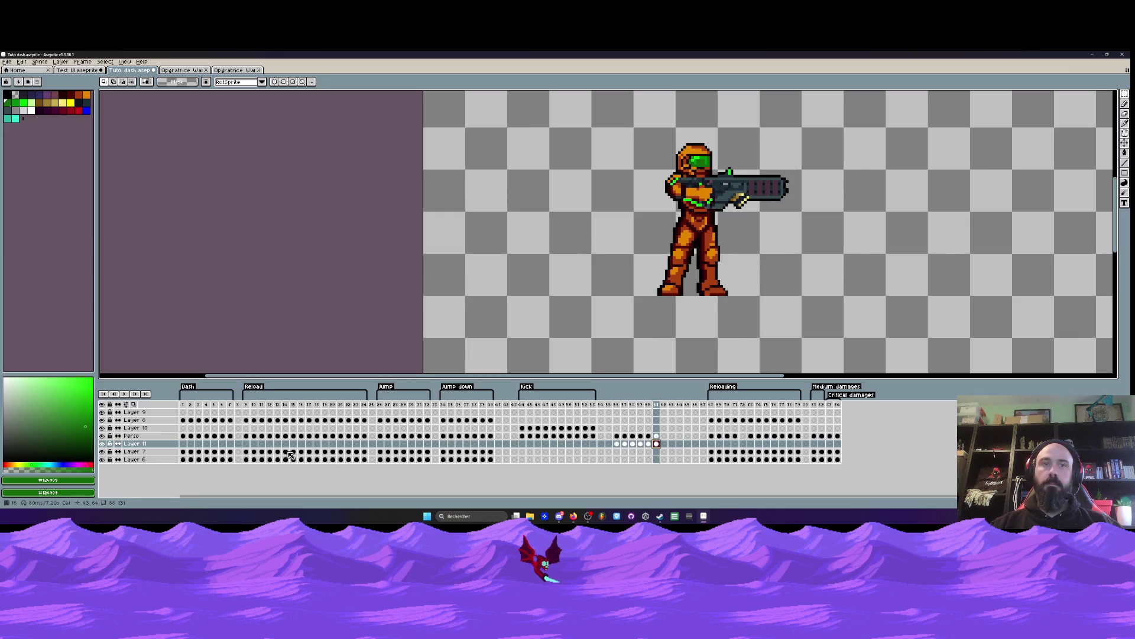
Step: Merge Perso down into Layer 11 and rename the combined layer Perso
{"action": "right_click", "coordinate": [155, 438]}
{"action": "left_click", "coordinate": [172, 482]}
{"action": "left_click", "coordinate": [136, 438]}
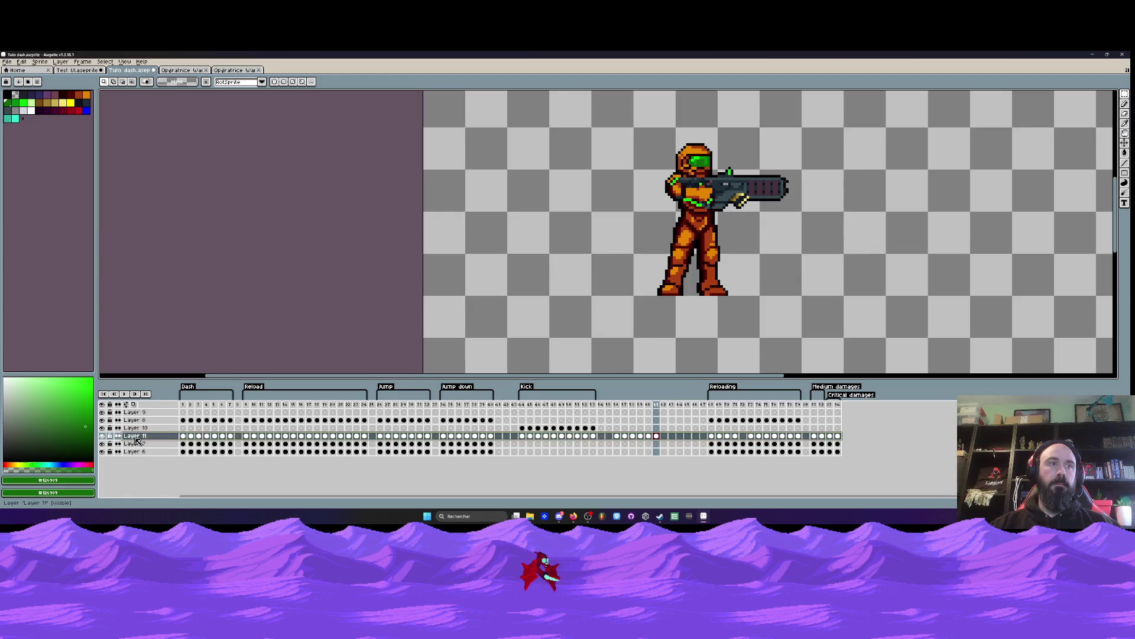
{"action": "double_click", "coordinate": [136, 437]}
{"action": "type", "text": "Perso"}
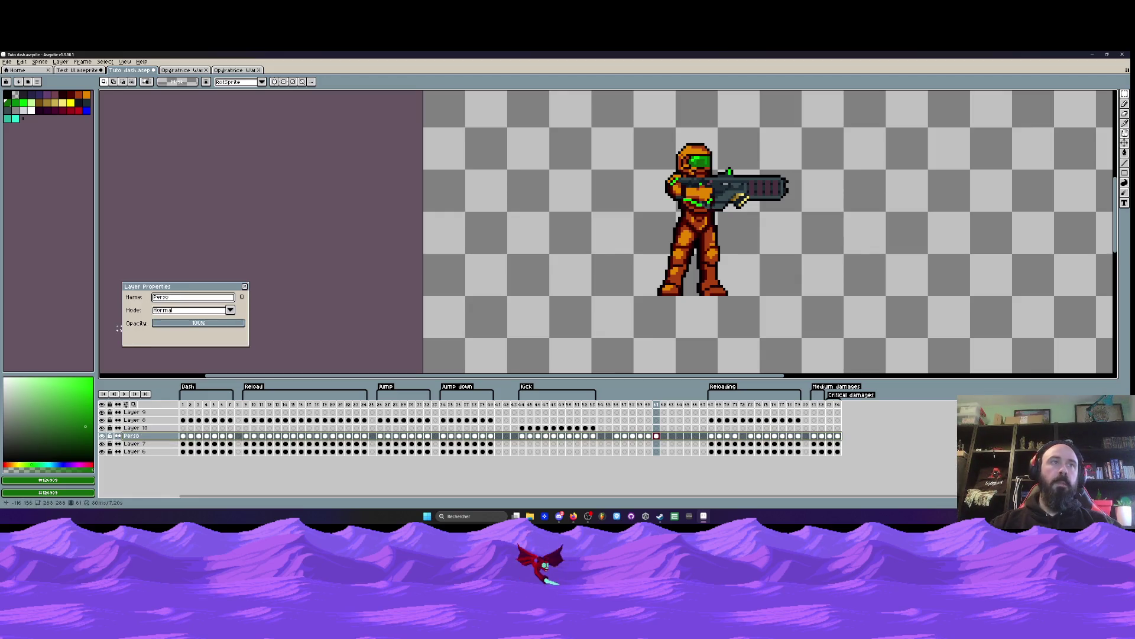
{"action": "left_click", "coordinate": [245, 286]}
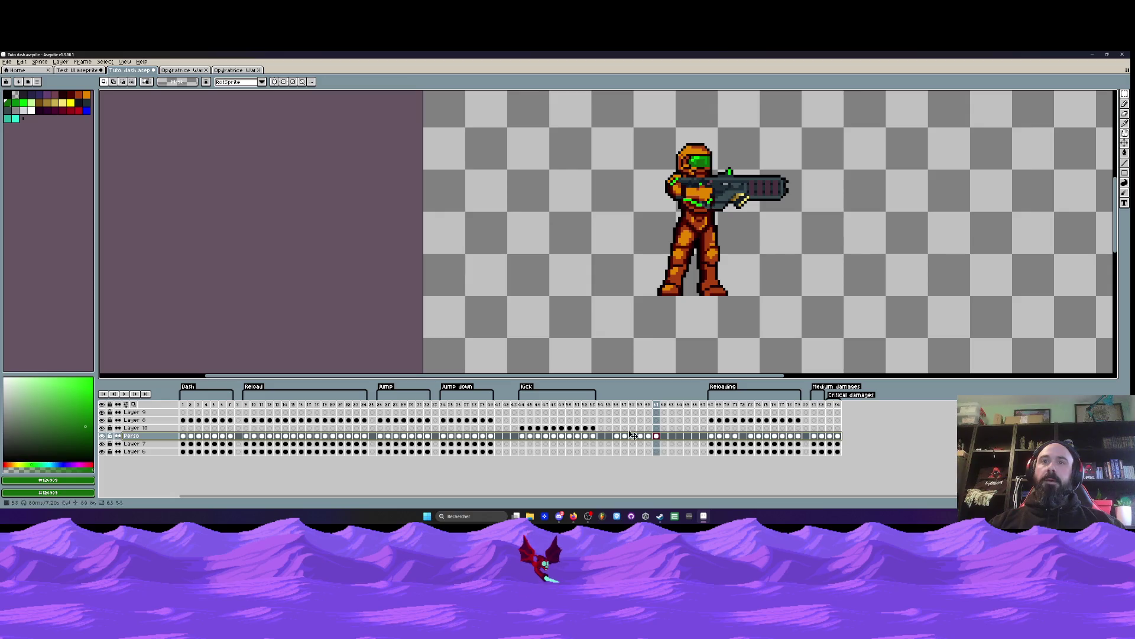
{"action": "left_click", "coordinate": [617, 405]}
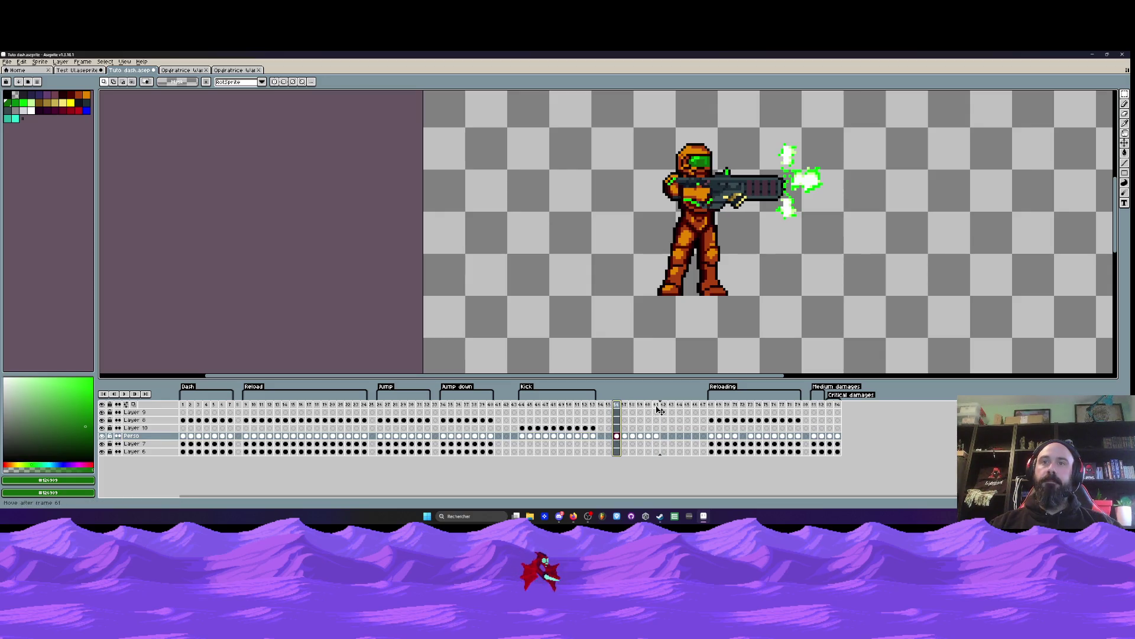
Step: Tag frames 56–61 as Fire and insert five empty frames after frame 63
{"action": "left_click_drag", "start_coordinate": [617, 407], "coordinate": [658, 410]}
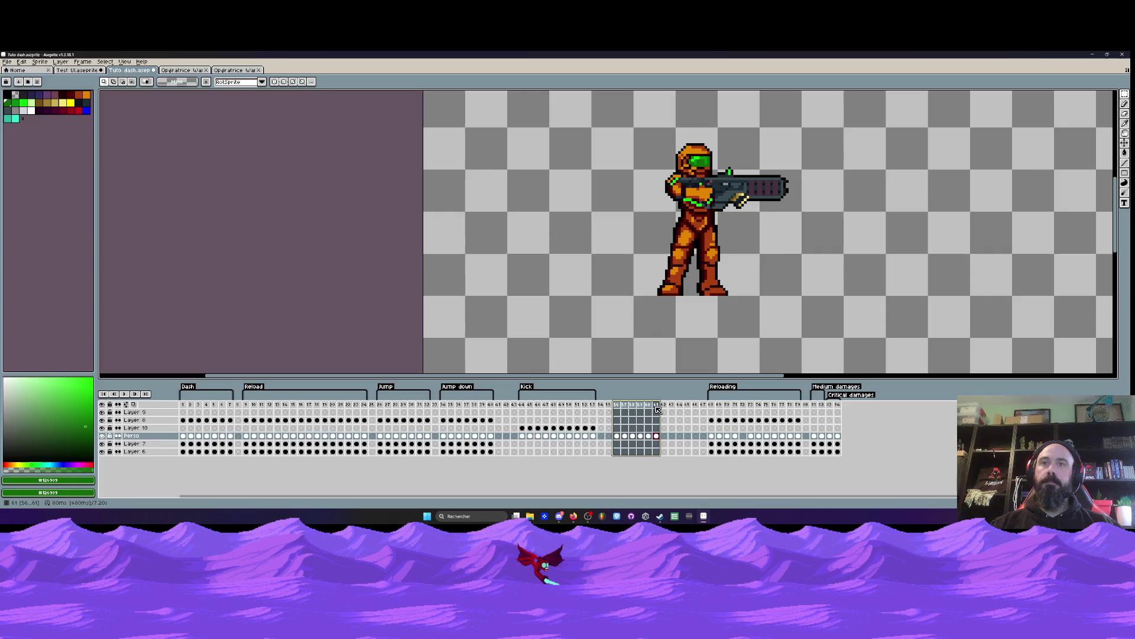
{"action": "right_click", "coordinate": [658, 409]}
{"action": "left_click", "coordinate": [692, 436]}
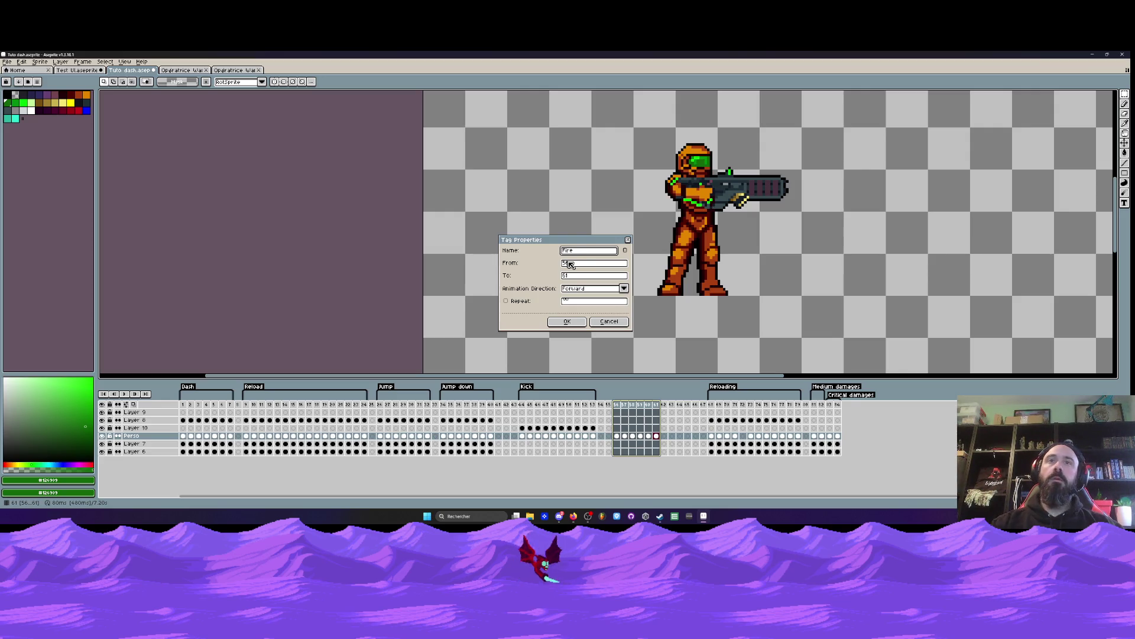
{"action": "left_click", "coordinate": [566, 321]}
{"action": "left_click", "coordinate": [673, 405]}
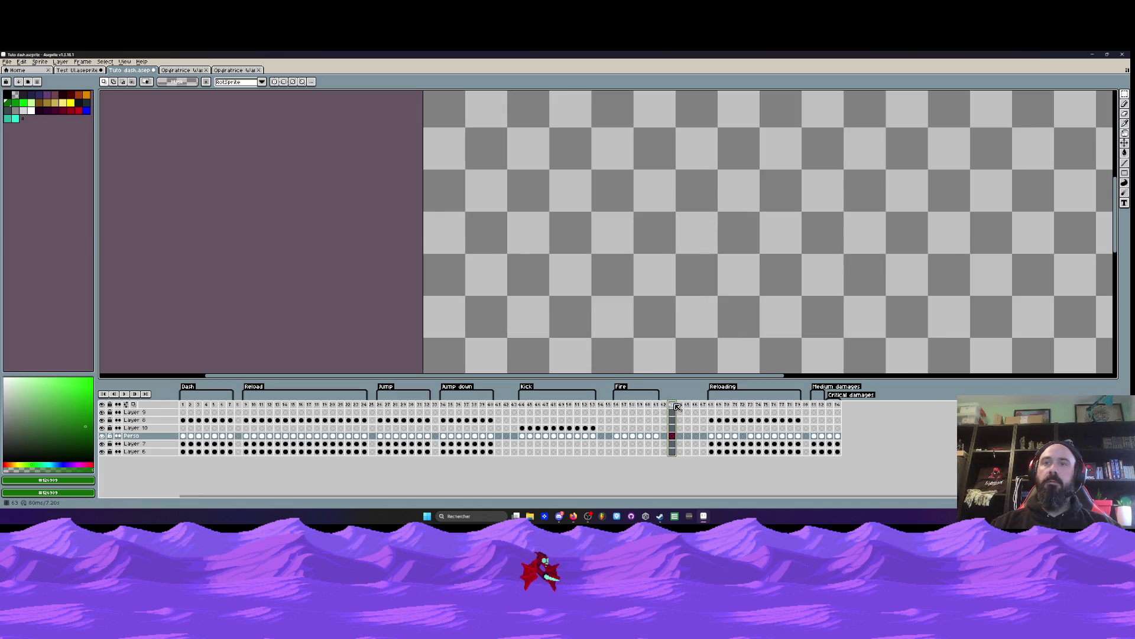
{"action": "key", "text": "alt+n"}
{"action": "key", "text": "alt+n"}
{"action": "key", "text": "alt+n"}
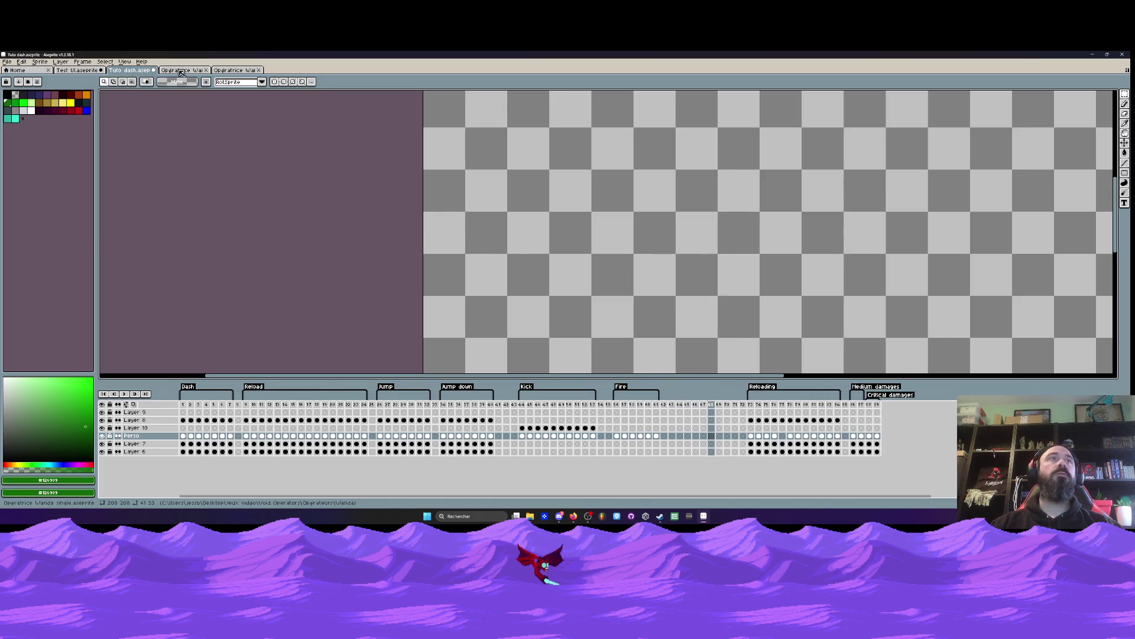
Step: Browse the upper body's reload and aiming frames and copy the upward-aiming frames
{"action": "left_click", "coordinate": [239, 71]}
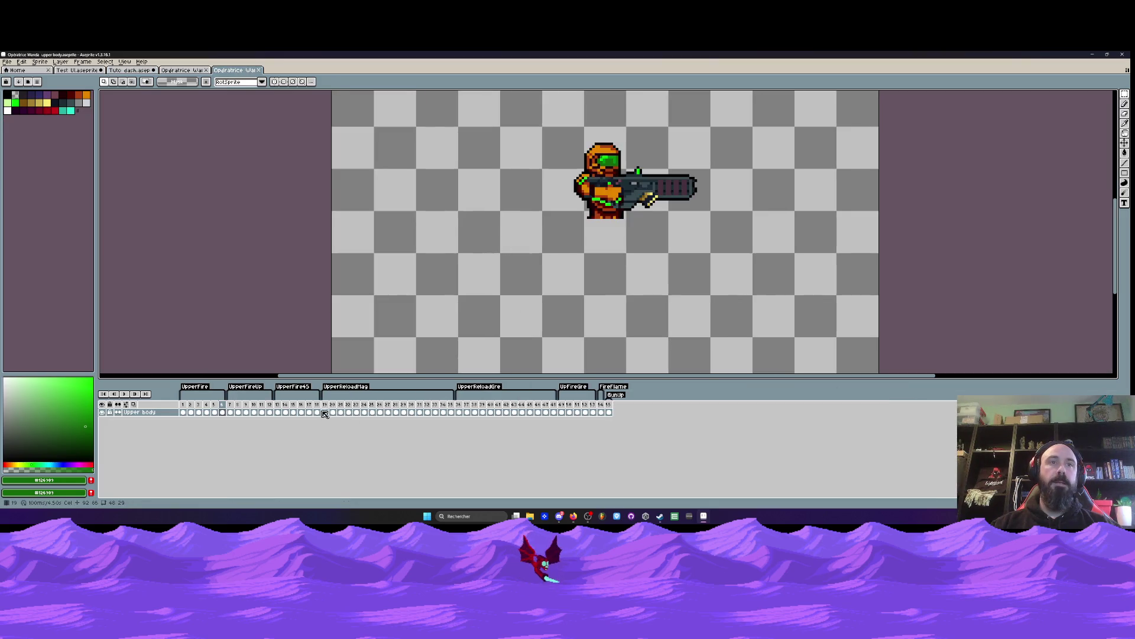
{"action": "left_click_drag", "start_coordinate": [459, 412], "coordinate": [522, 412]}
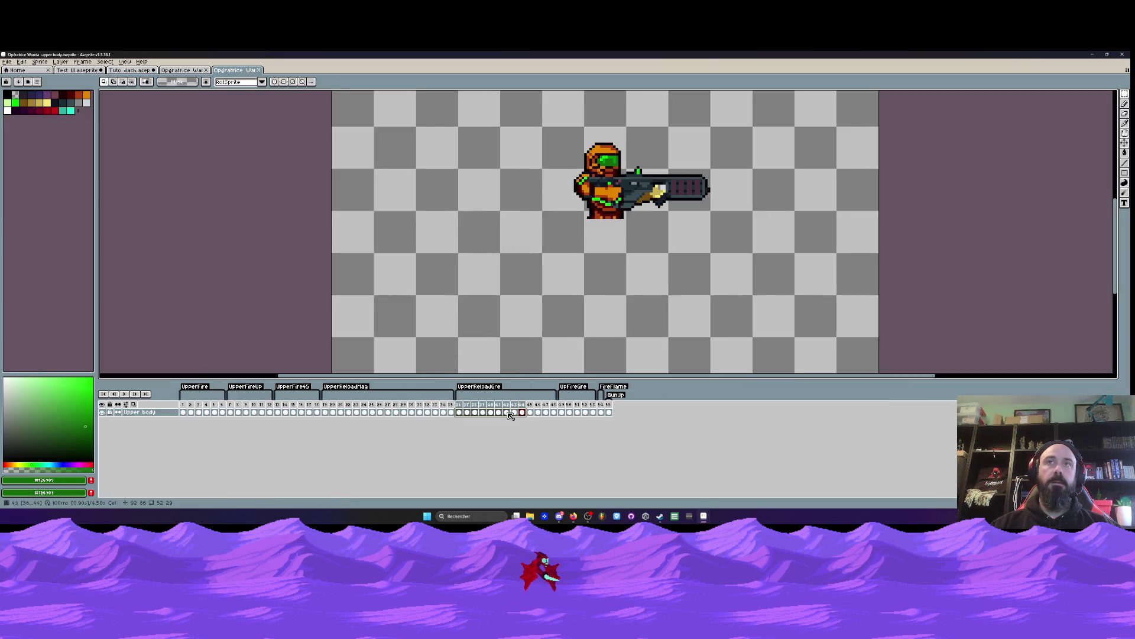
{"action": "left_click", "coordinate": [329, 412]}
{"action": "left_click_drag", "start_coordinate": [285, 413], "coordinate": [332, 414]}
{"action": "mouse_move", "coordinate": [233, 412]}
{"action": "left_mouse_down"}
{"action": "mouse_move", "coordinate": [292, 413]}
{"action": "mouse_move", "coordinate": [210, 413]}
{"action": "mouse_move", "coordinate": [595, 418]}
{"action": "left_mouse_up"}
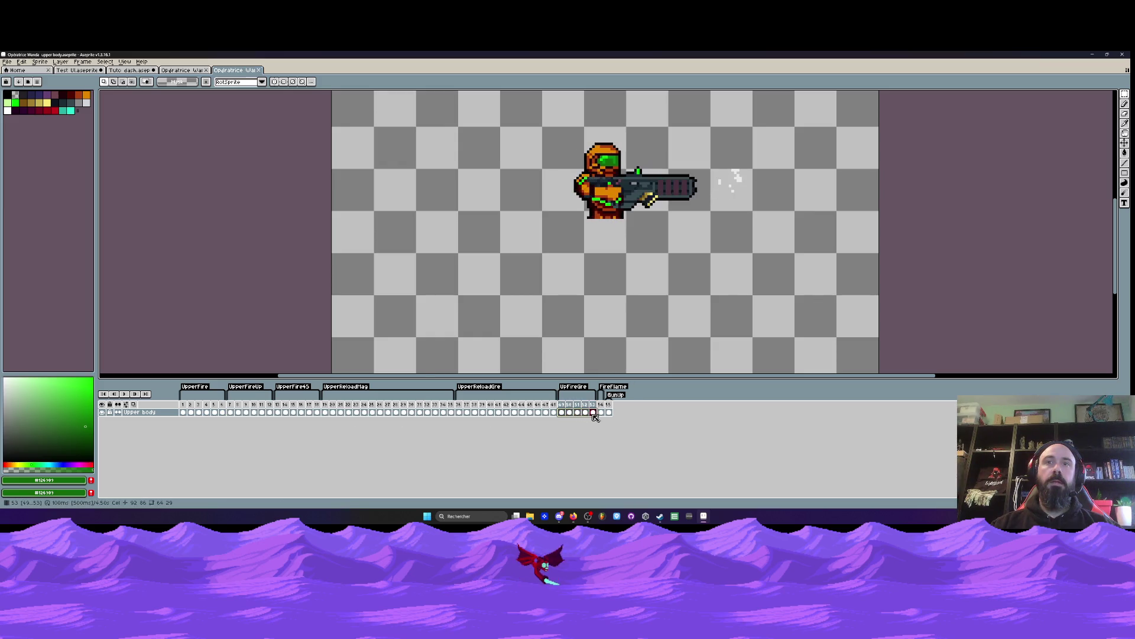
{"action": "key", "text": "ctrl+c"}
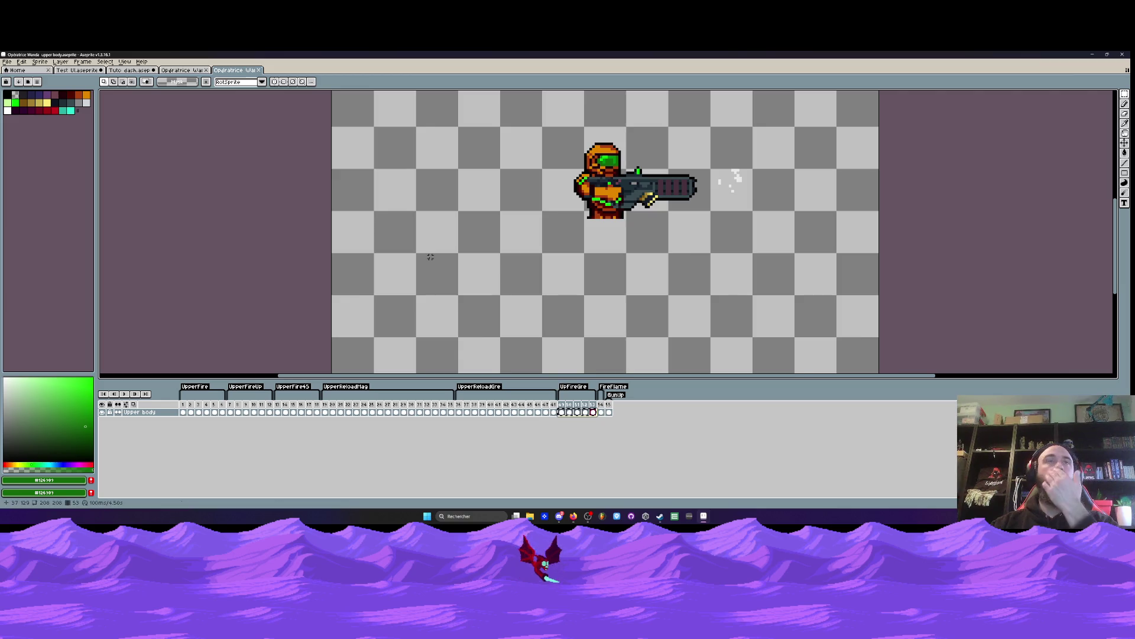
Step: Return to Tuto dash and check the empty frames around frame 67
{"action": "key", "text": "ctrl+shift+Tab"}
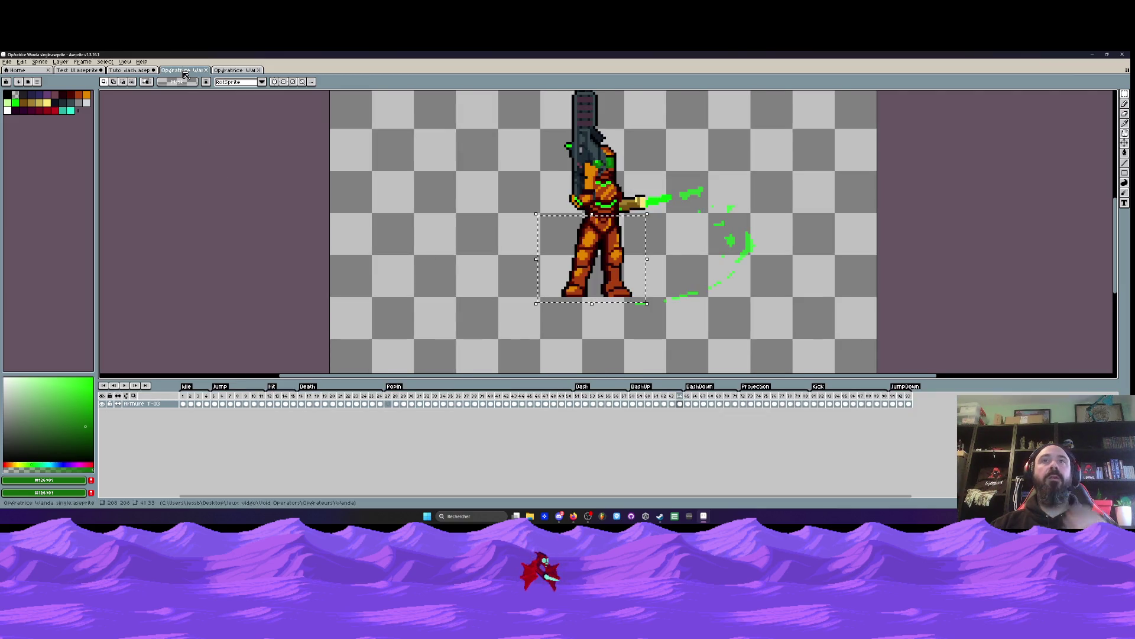
{"action": "key", "text": "ctrl+shift+Tab"}
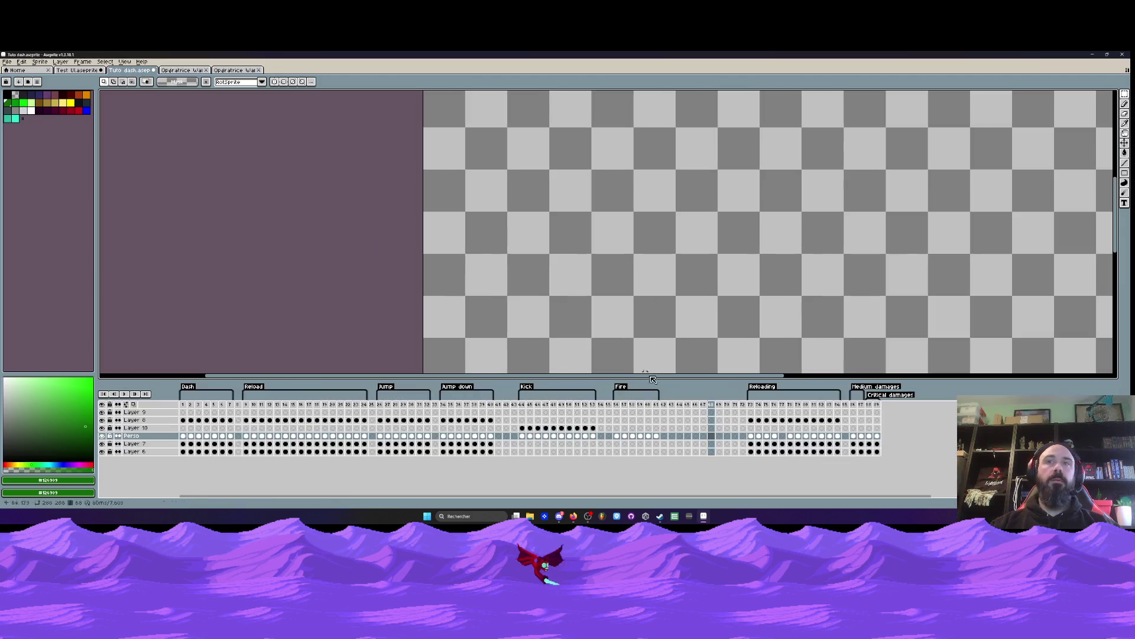
{"action": "left_click", "coordinate": [703, 436]}
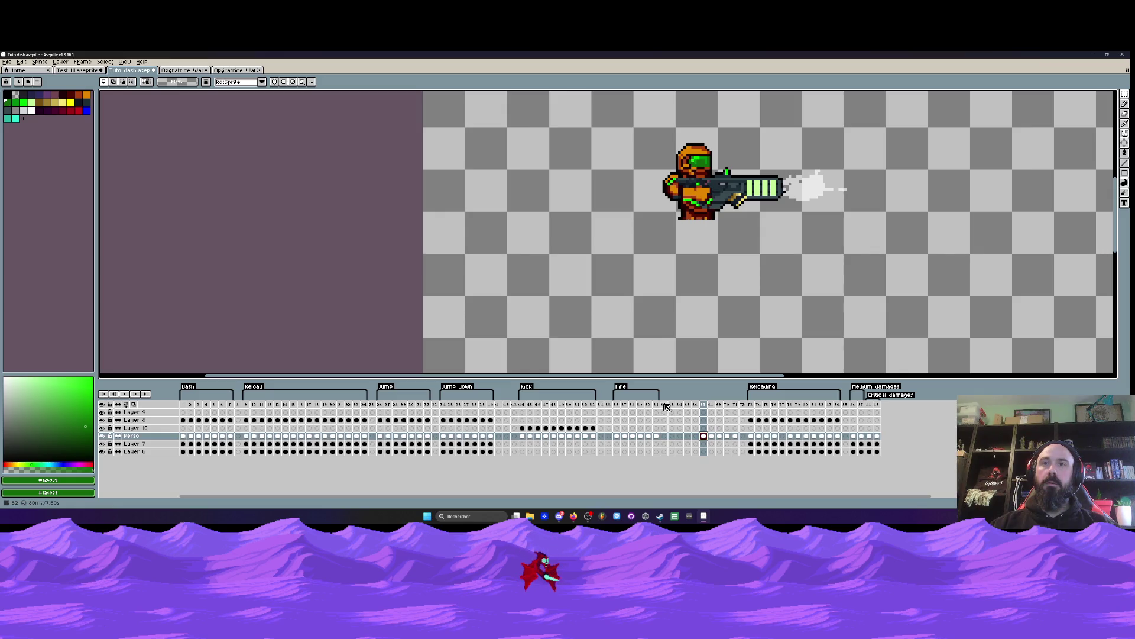
{"action": "left_click", "coordinate": [664, 435]}
Step: Close the full-body Opératrice Wanda single sprite and go back to Tuto dash
{"action": "left_click", "coordinate": [195, 71]}
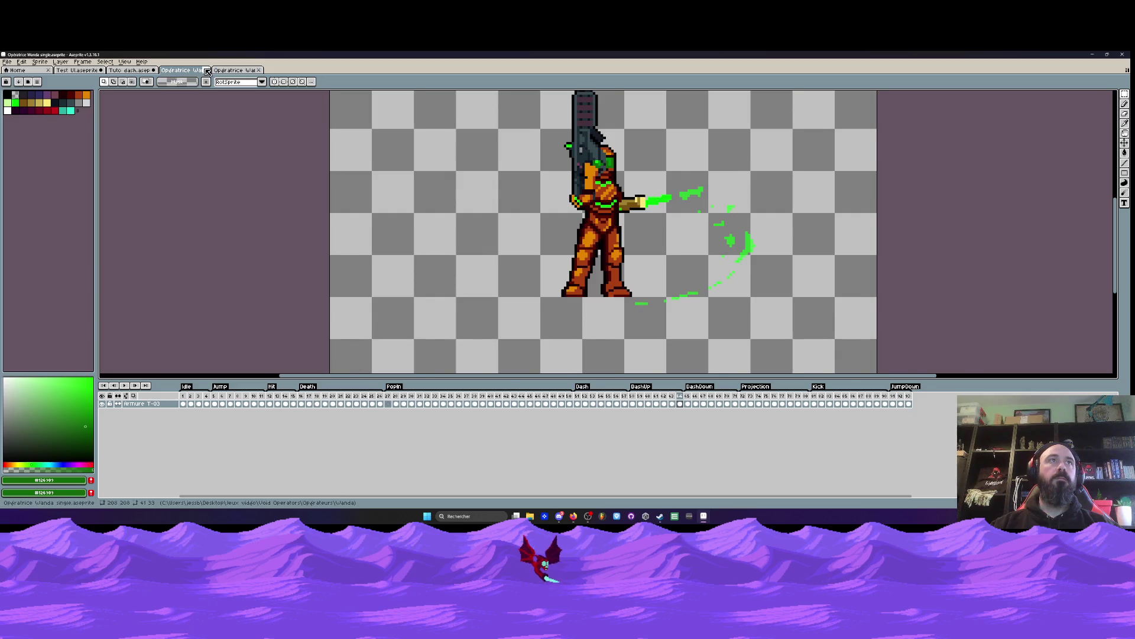
{"action": "left_click", "coordinate": [207, 72]}
{"action": "left_click_drag", "start_coordinate": [230, 413], "coordinate": [268, 410]}
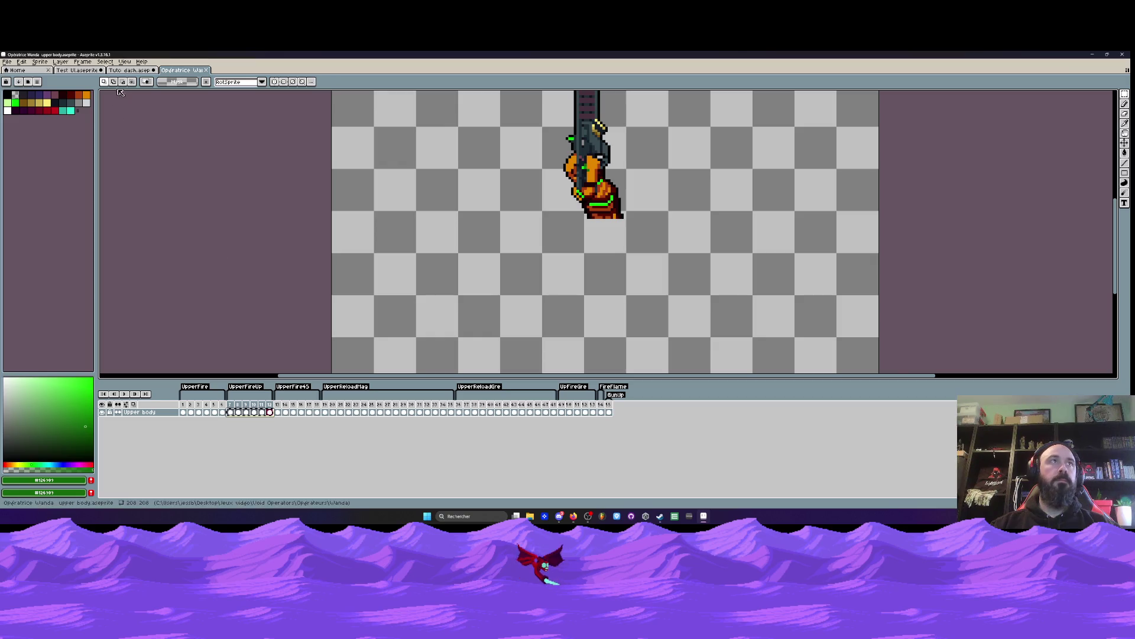
{"action": "left_click", "coordinate": [77, 69]}
{"action": "left_click", "coordinate": [129, 69]}
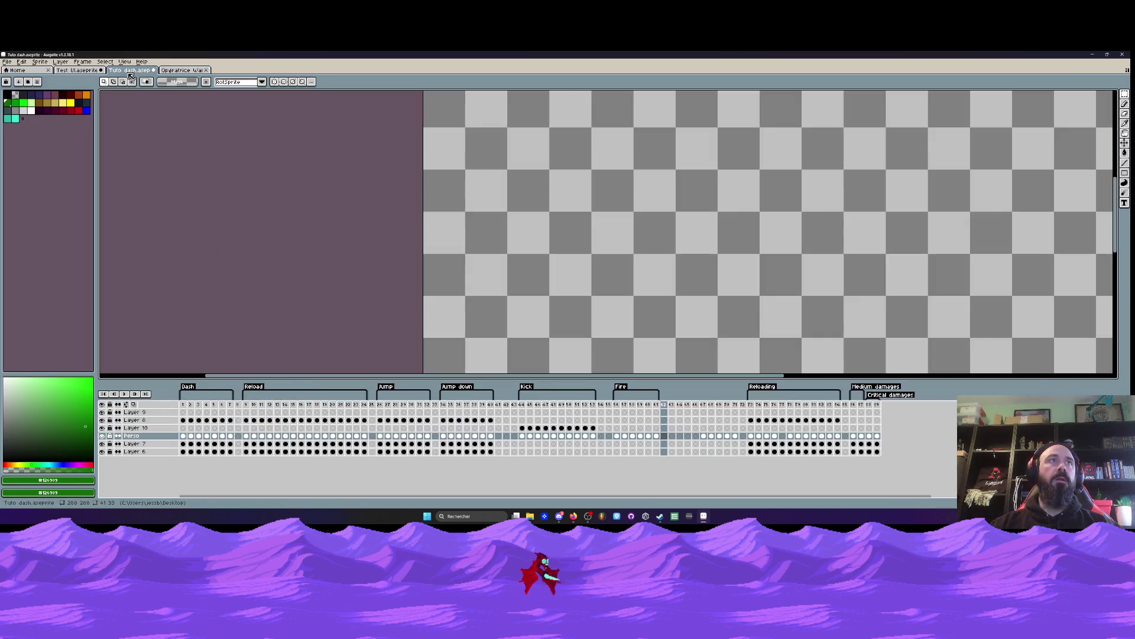
Step: Insert about 26 empty frames after frame 62 and paste the upward aiming pose at frame 64
{"action": "left_click", "coordinate": [617, 444]}
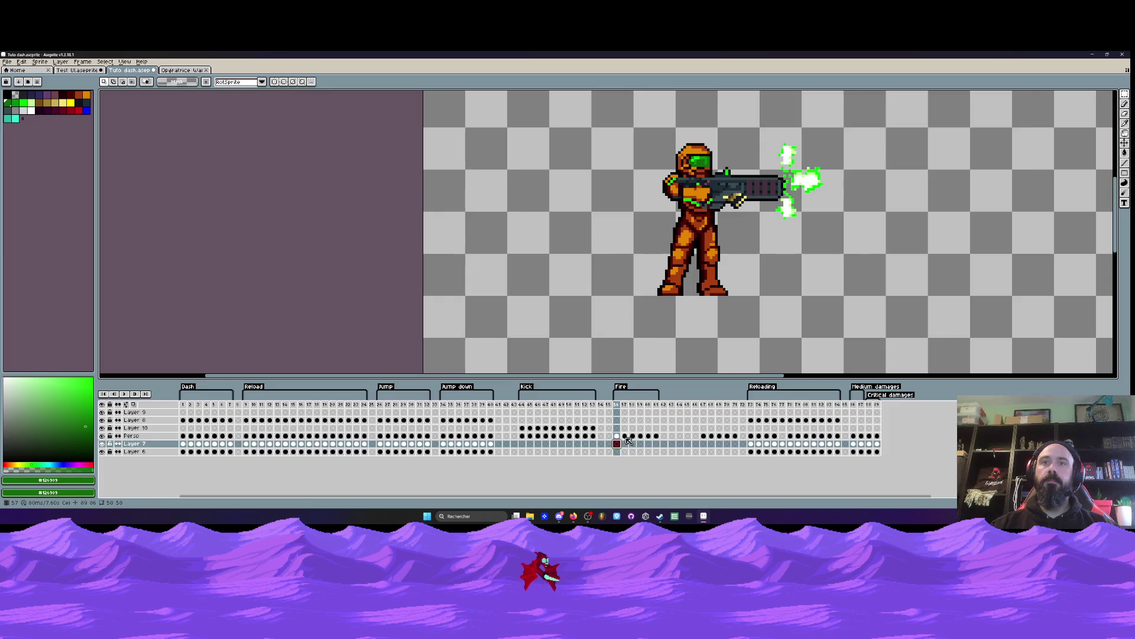
{"action": "left_click", "coordinate": [666, 437]}
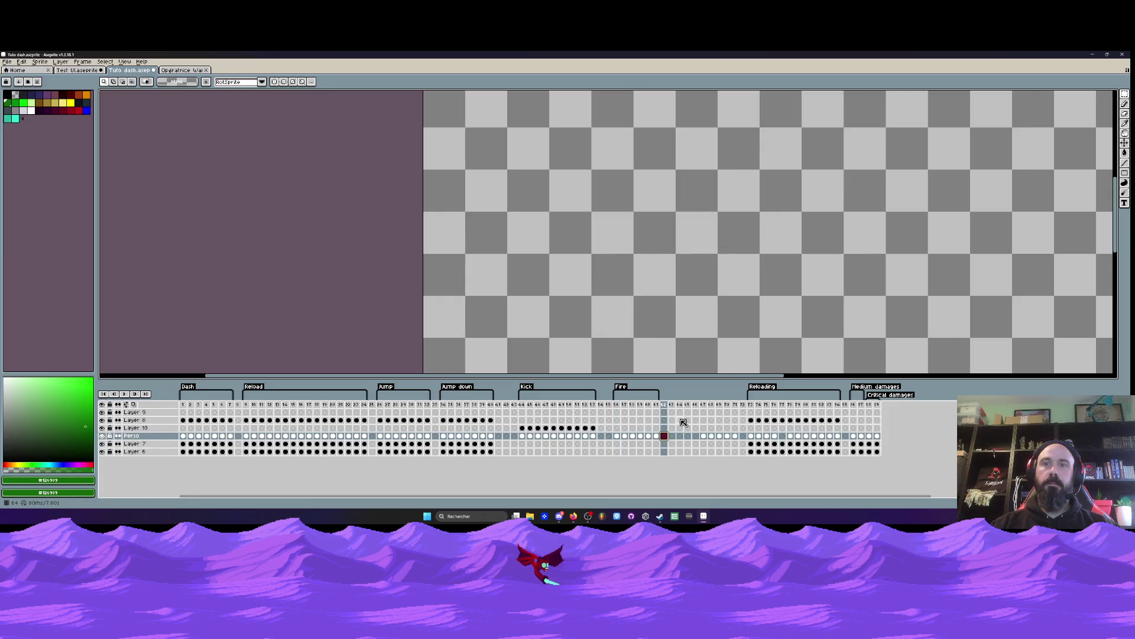
{"action": "key", "text": "alt+b"}
{"action": "key", "text": "alt+b"}
{"action": "key", "text": "alt+b"}
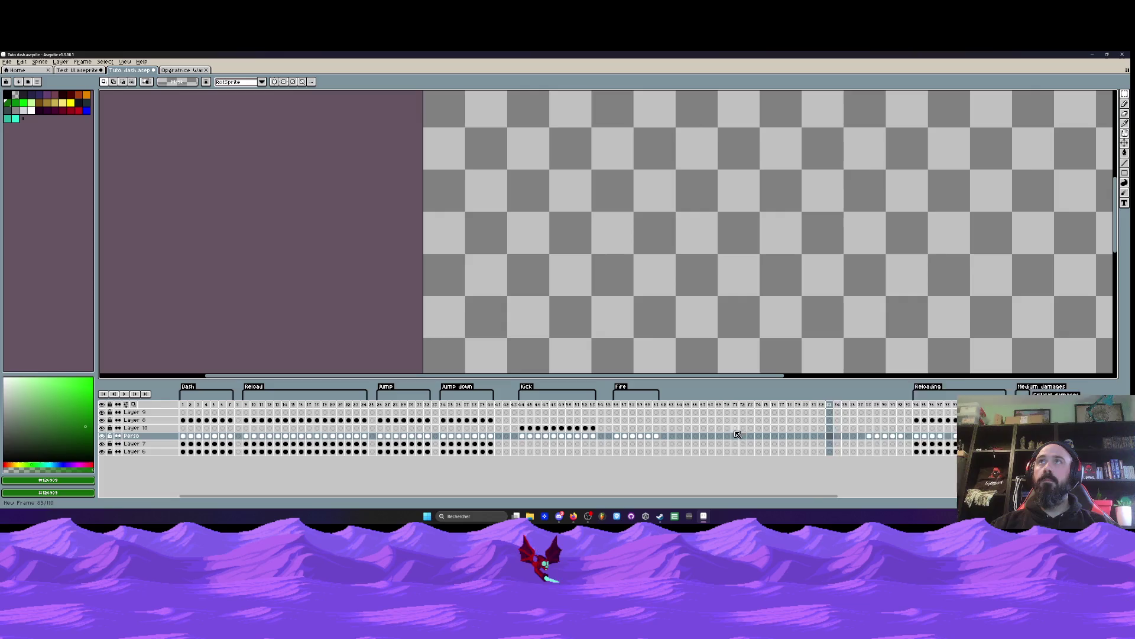
{"action": "left_click", "coordinate": [680, 437]}
{"action": "key", "text": "ctrl+v"}
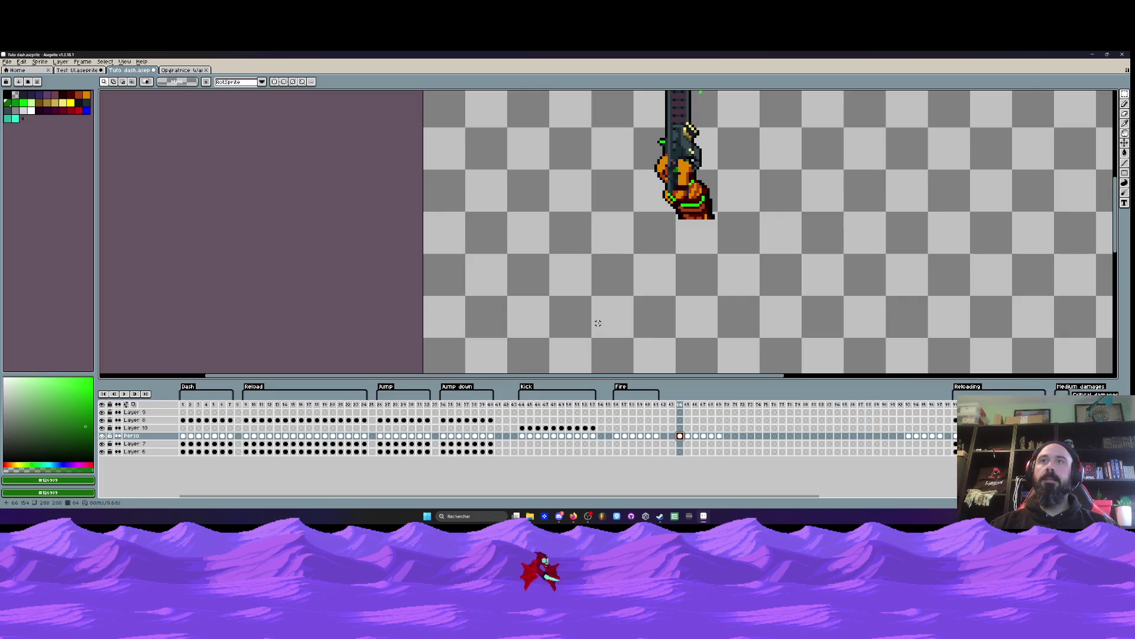
Step: Copy upper-body diagonal aiming frames 13–18 and paste them into Tuto dash at frame 71
{"action": "key", "text": "ctrl+Tab"}
{"action": "left_click_drag", "start_coordinate": [281, 415], "coordinate": [323, 420]}
{"action": "key", "text": "ctrl+c"}
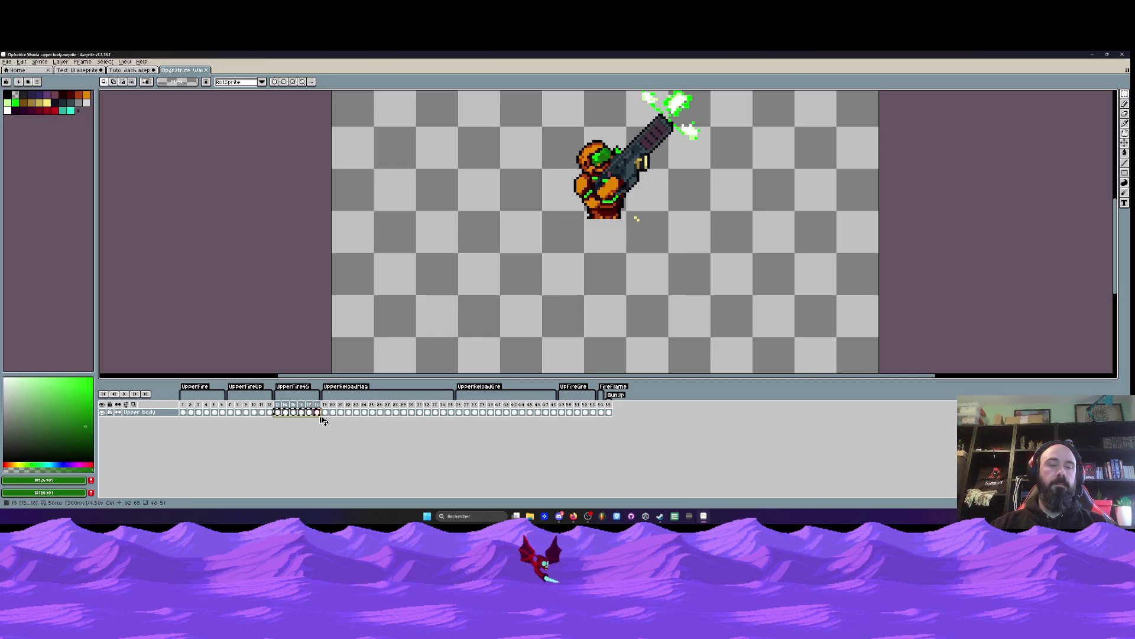
{"action": "left_click", "coordinate": [125, 69]}
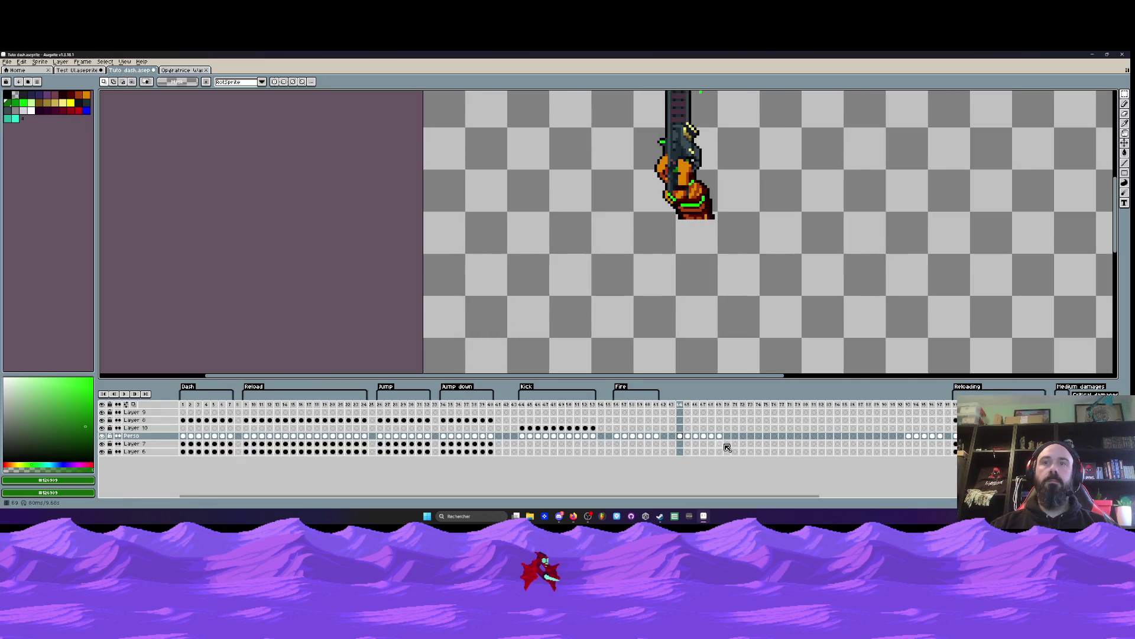
{"action": "left_click", "coordinate": [736, 437]}
{"action": "key", "text": "ctrl+v"}
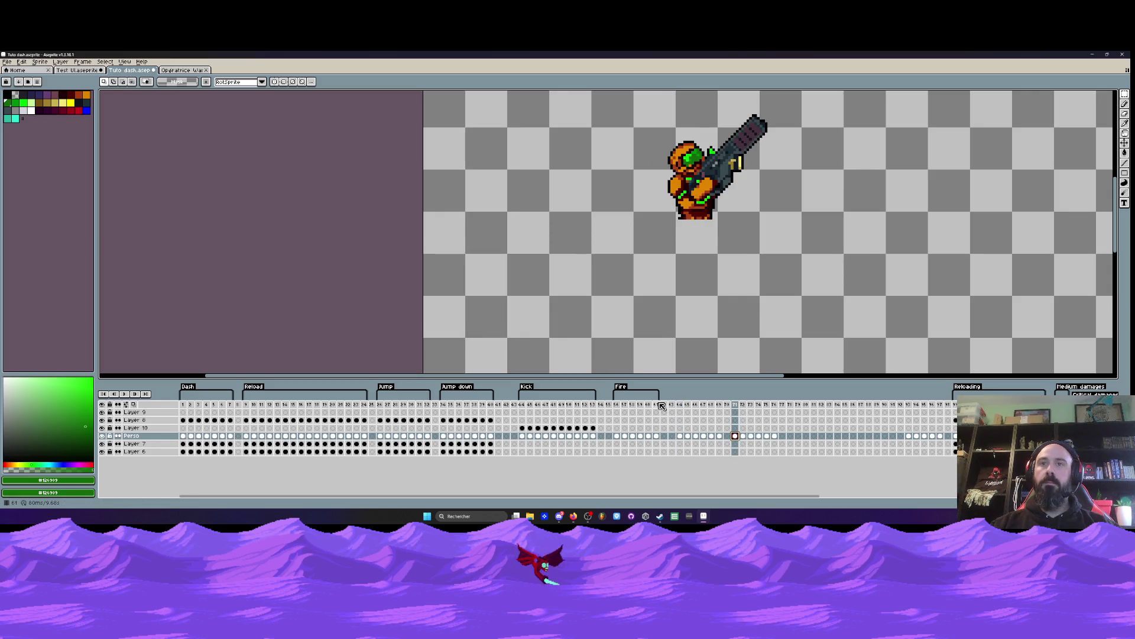
Step: Review the pasted aiming cels at frames 64–67 and 71, then view the other open files
{"action": "mouse_move", "coordinate": [681, 408]}
{"action": "left_mouse_down"}
{"action": "mouse_move", "coordinate": [789, 414]}
{"action": "mouse_move", "coordinate": [708, 416]}
{"action": "left_mouse_up"}
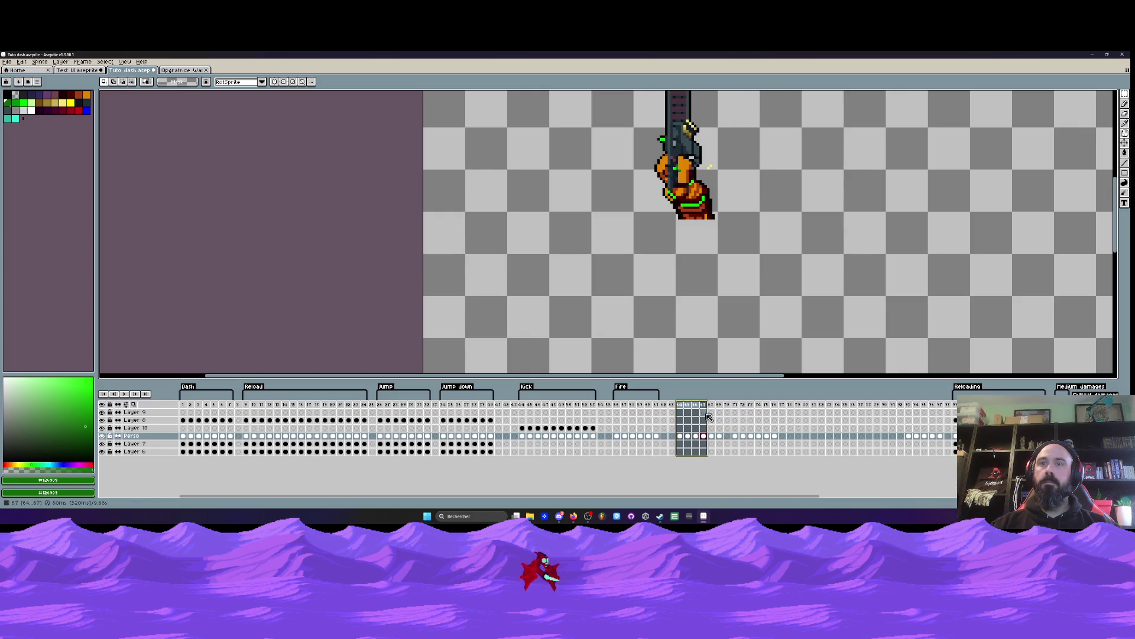
{"action": "left_click", "coordinate": [735, 436]}
{"action": "left_click", "coordinate": [182, 71]}
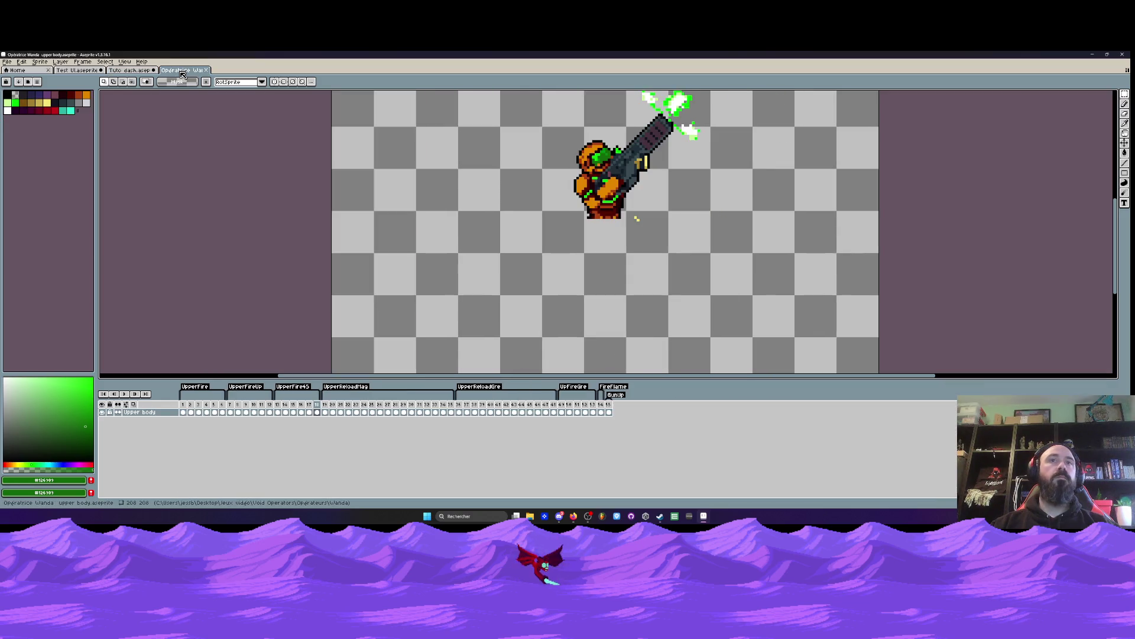
{"action": "left_click", "coordinate": [79, 70]}
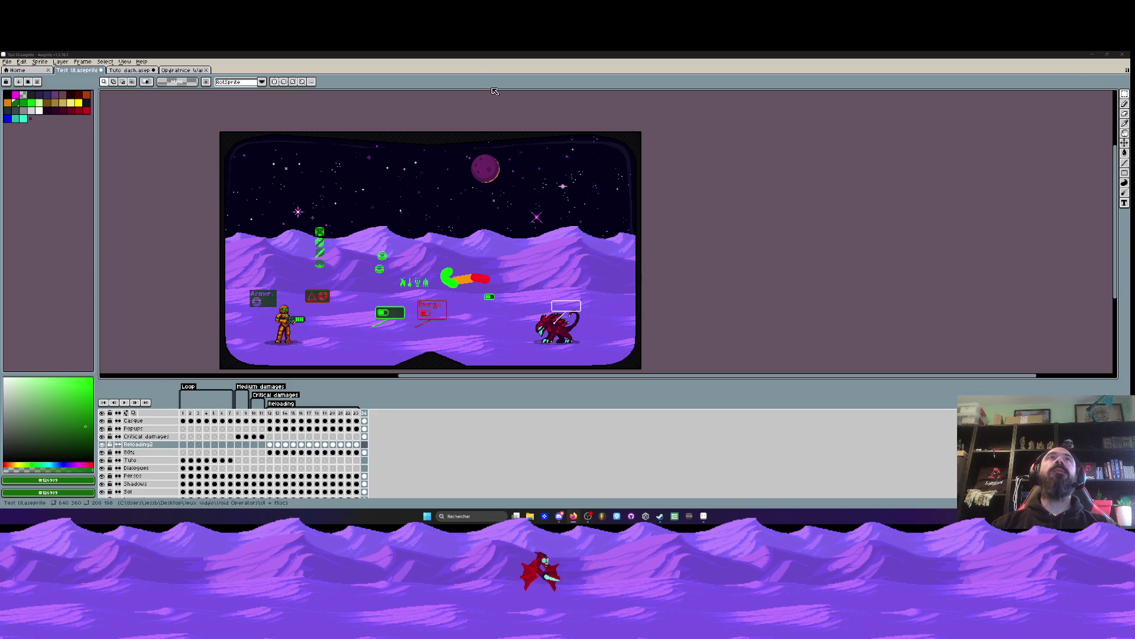
Step: Move from Test UI through the Opératrice Wanda upper body file back to Tuto dash
{"action": "left_click", "coordinate": [180, 70]}
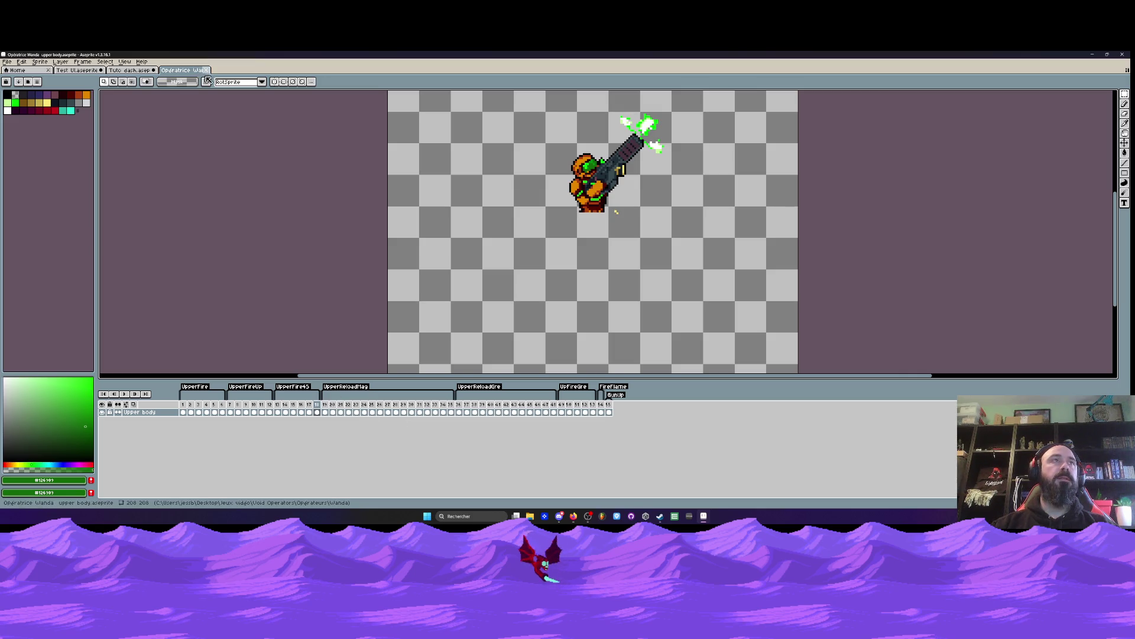
{"action": "key", "text": "ctrl+shift+Tab"}
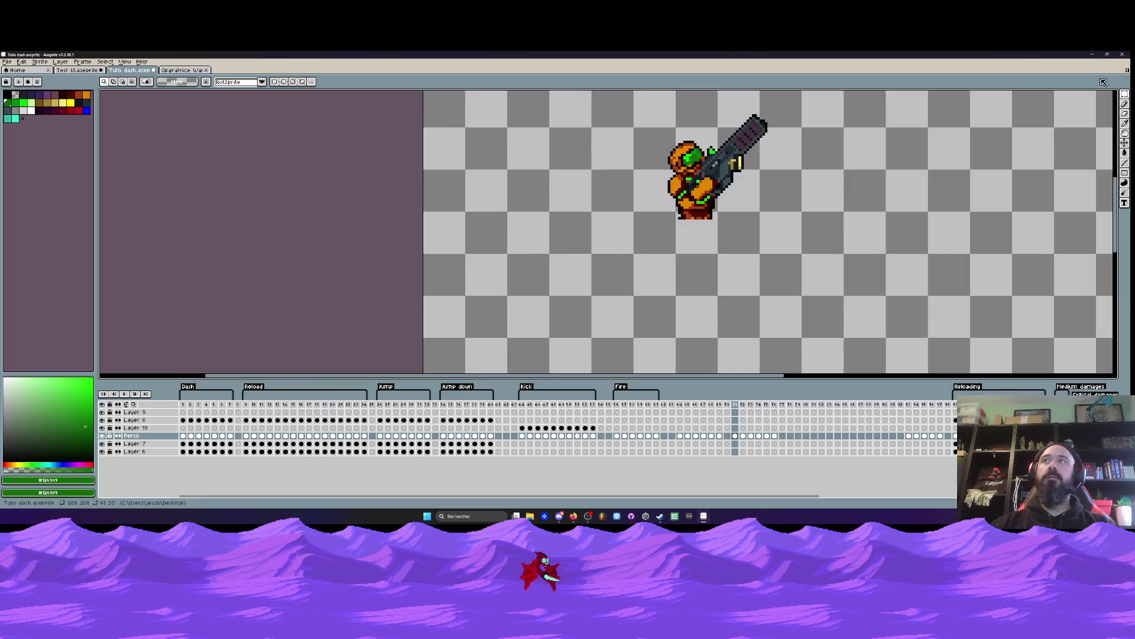
Step: Add a Move tag starting at frame 78 and close the Opératrice Wanda upper body file
{"action": "mouse_move", "coordinate": [184, 405]}
{"action": "left_mouse_down"}
{"action": "mouse_move", "coordinate": [597, 417]}
{"action": "mouse_move", "coordinate": [184, 420]}
{"action": "mouse_move", "coordinate": [518, 418]}
{"action": "left_mouse_up"}
{"action": "left_click", "coordinate": [793, 405]}
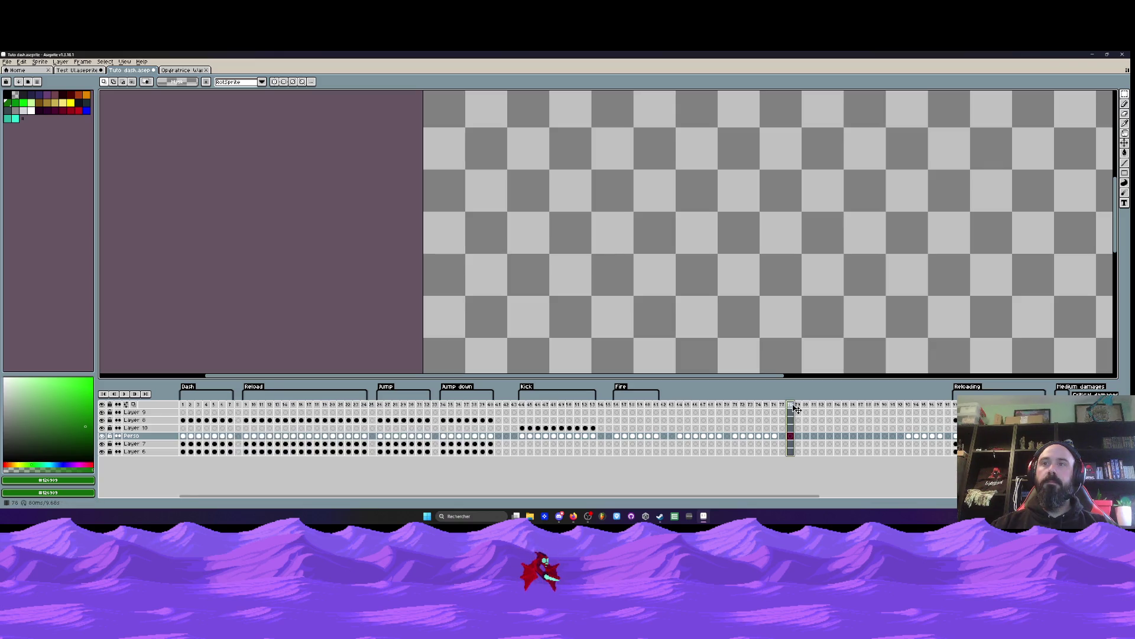
{"action": "right_click", "coordinate": [795, 407]}
{"action": "left_click", "coordinate": [813, 437]}
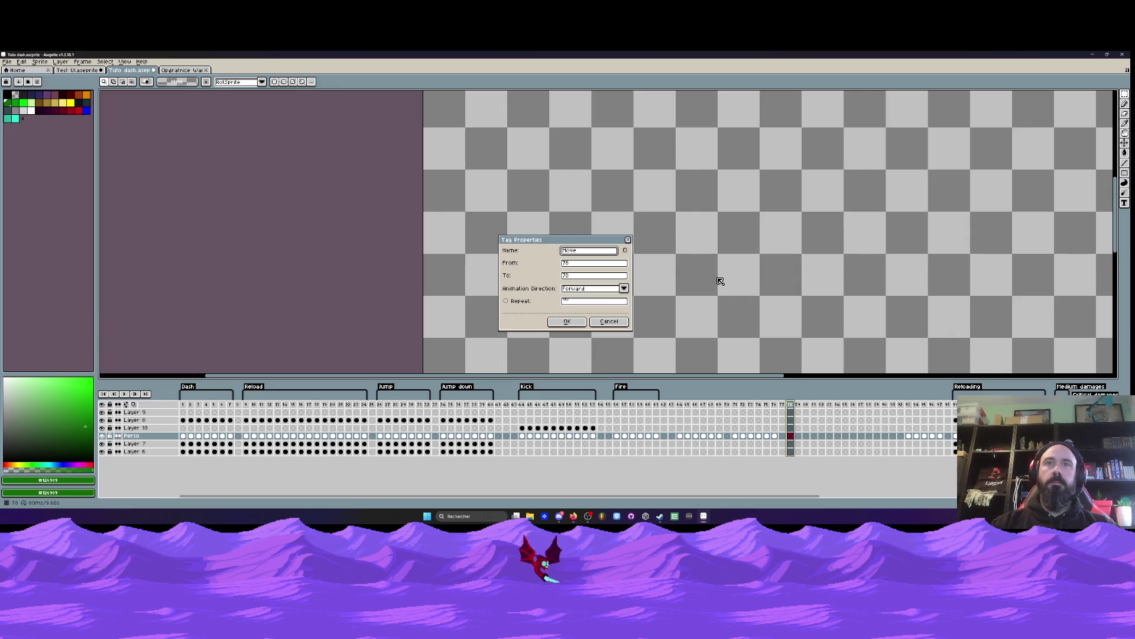
{"action": "left_click", "coordinate": [569, 322]}
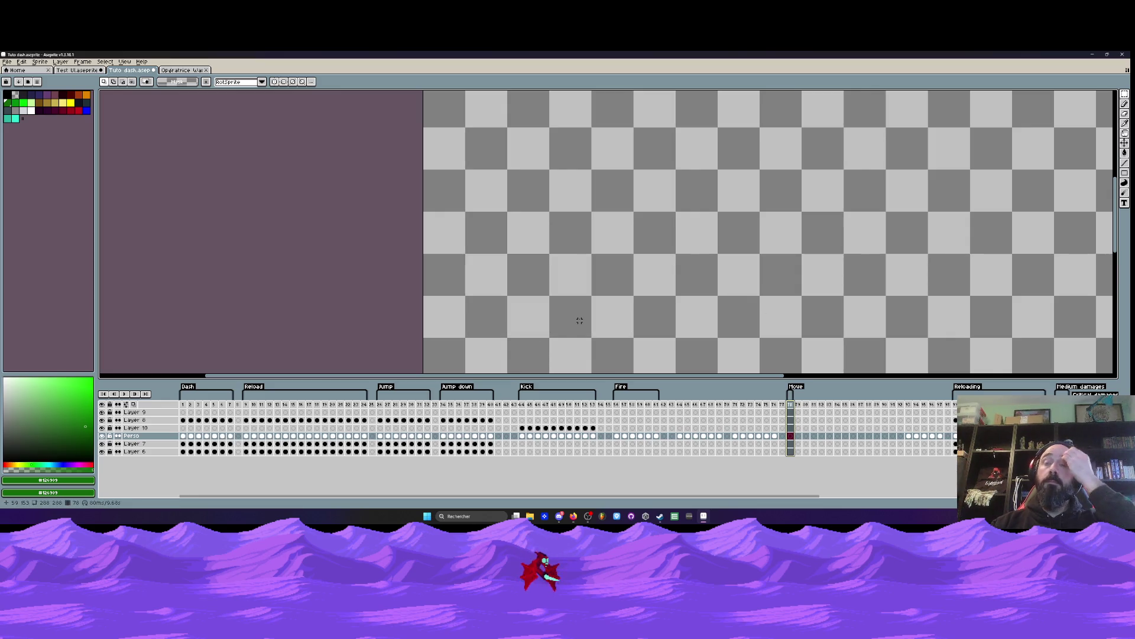
{"action": "left_click", "coordinate": [183, 71]}
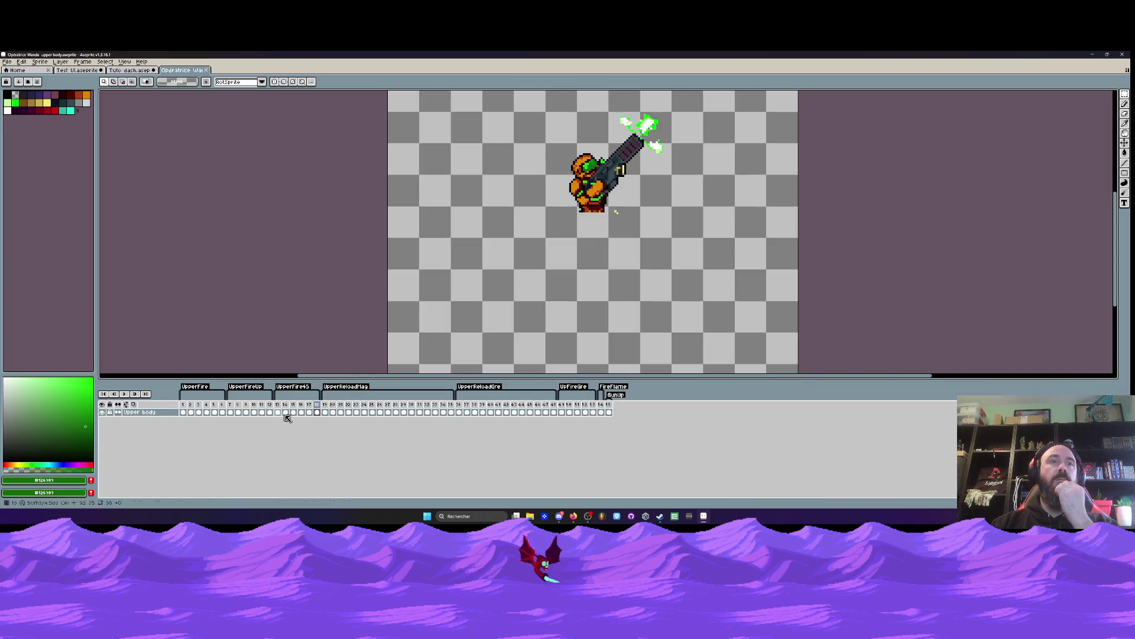
{"action": "left_click", "coordinate": [207, 70]}
Step: From the Wanda folder, open 'Opératrice Wanda Lower body' and 'Opératrice Wanda single' in Aseprite
{"action": "left_click", "coordinate": [1092, 55]}
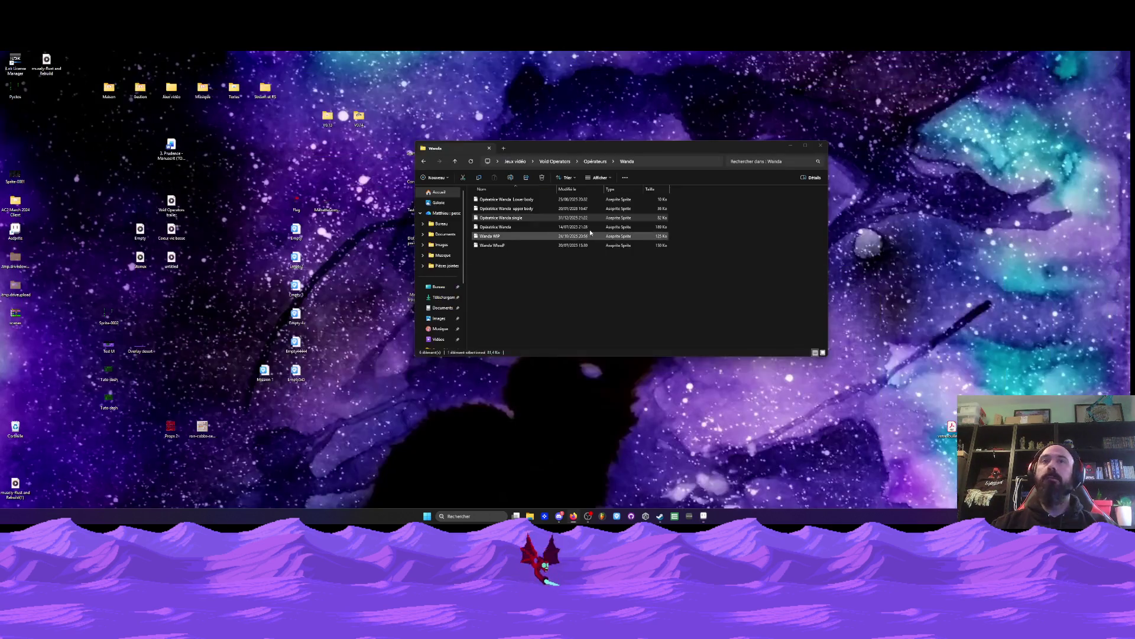
{"action": "left_click", "coordinate": [493, 228]}
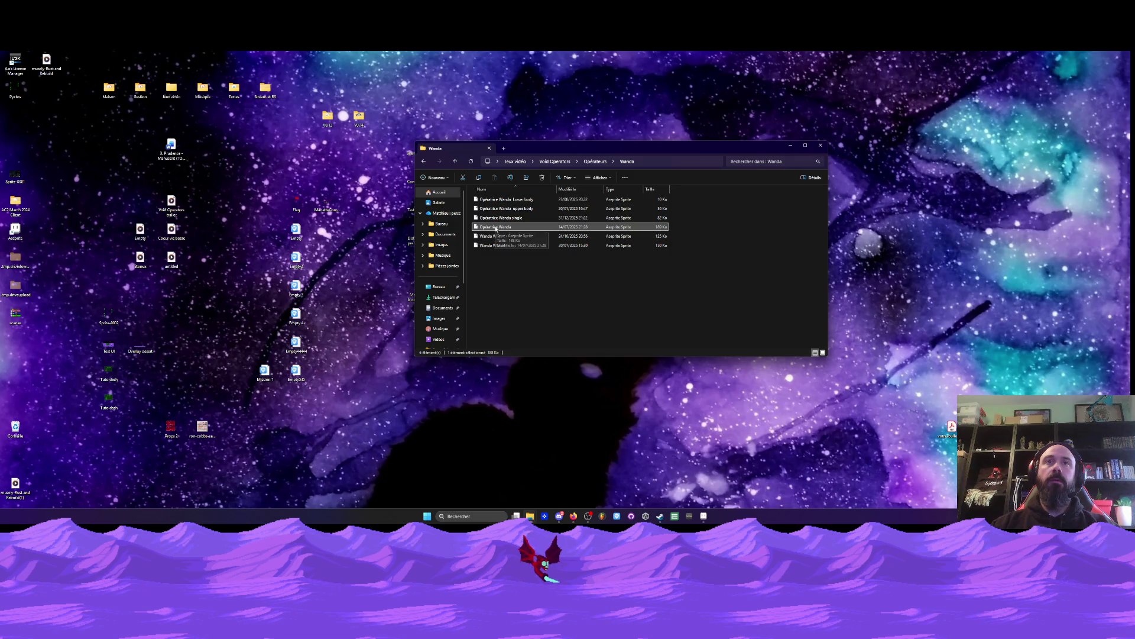
{"action": "left_click", "coordinate": [493, 236]}
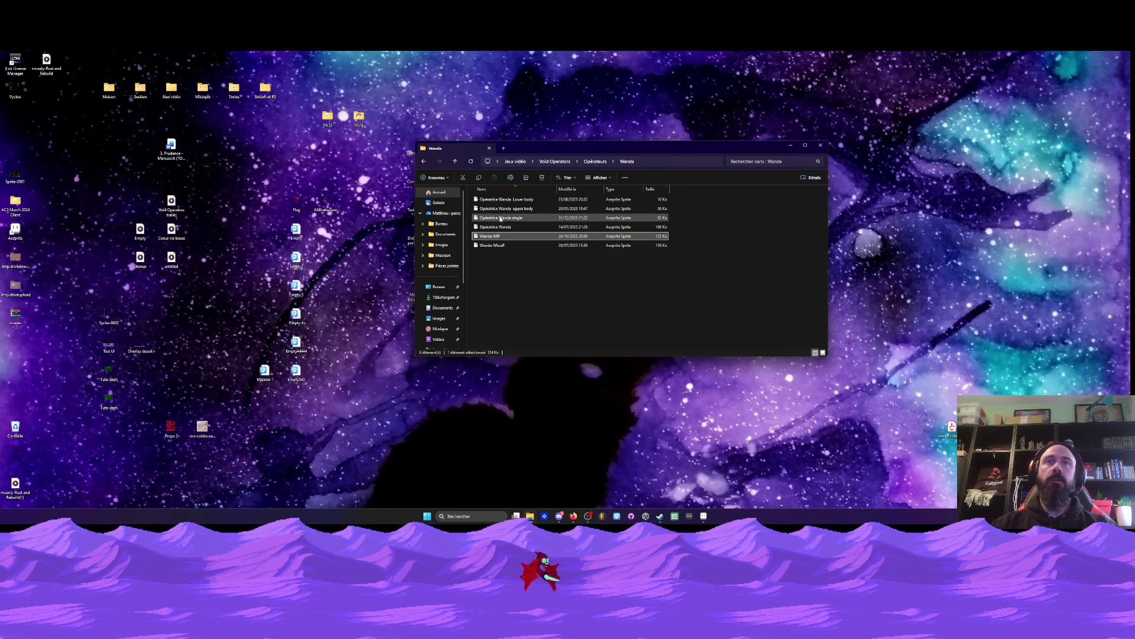
{"action": "left_click", "coordinate": [493, 199]}
{"action": "double_click", "coordinate": [493, 199]}
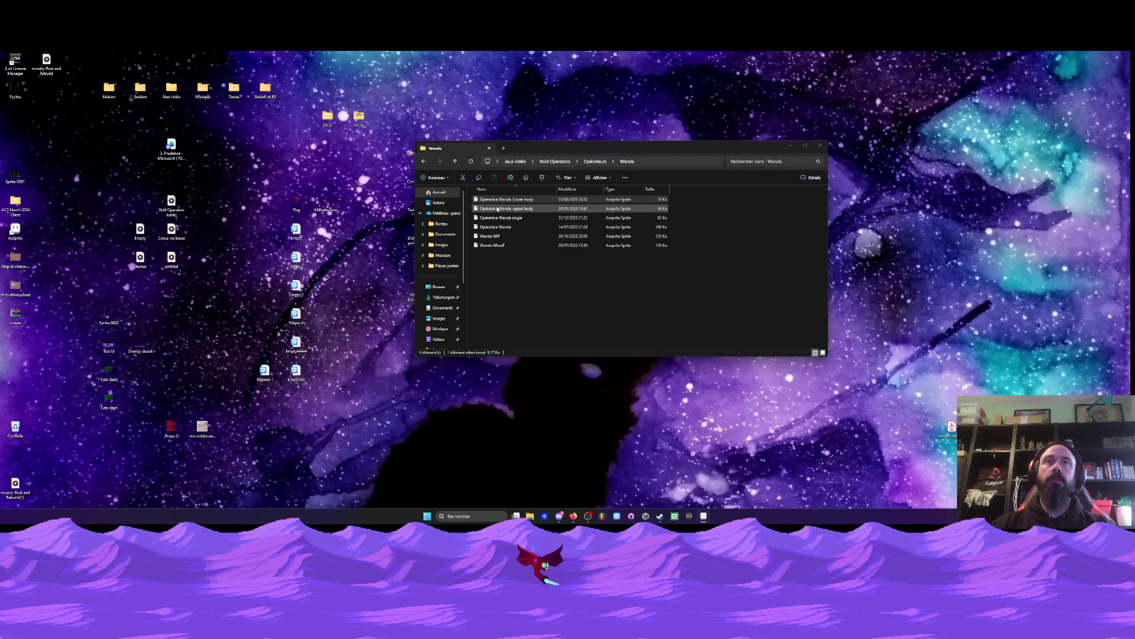
{"action": "double_click", "coordinate": [497, 218]}
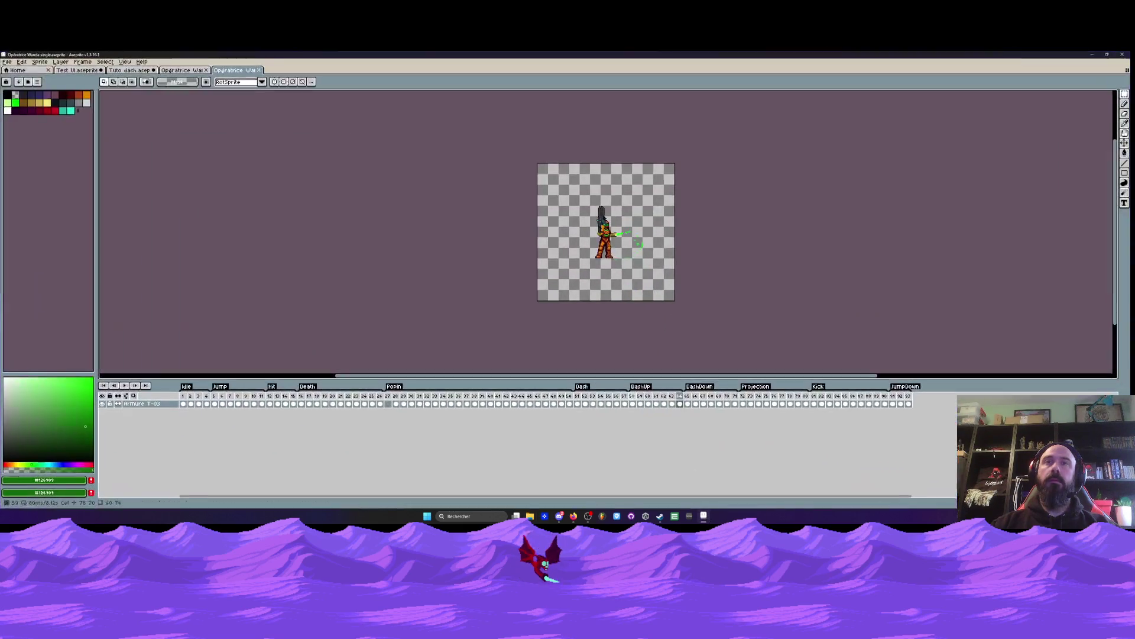
Step: Look through frames 1–21 of the single sprite and leg frames 1–20 of Lower body, then return to Tuto dash
{"action": "mouse_move", "coordinate": [182, 404]}
{"action": "left_mouse_down"}
{"action": "mouse_move", "coordinate": [846, 404]}
{"action": "mouse_move", "coordinate": [743, 404]}
{"action": "left_mouse_up"}
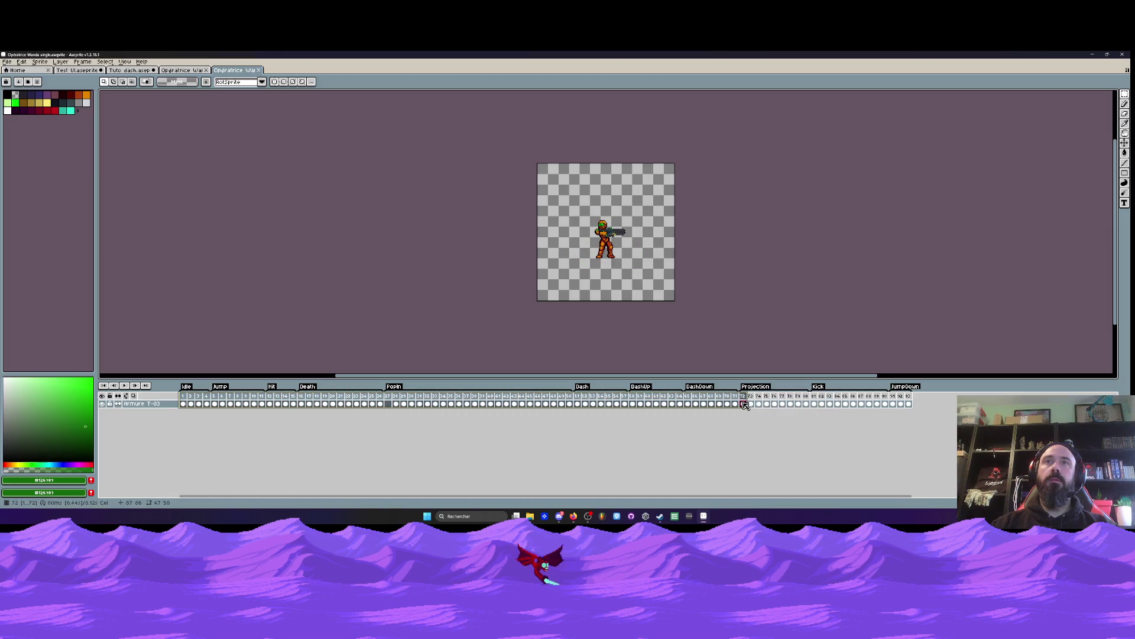
{"action": "left_click", "coordinate": [177, 71]}
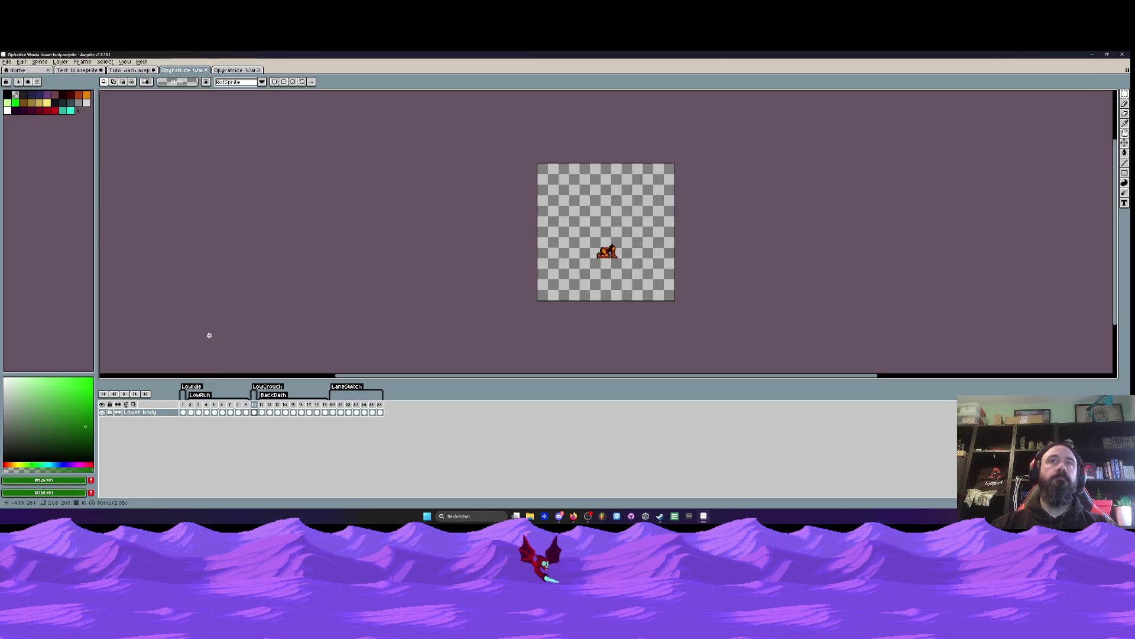
{"action": "left_click_drag", "start_coordinate": [185, 411], "coordinate": [380, 412]}
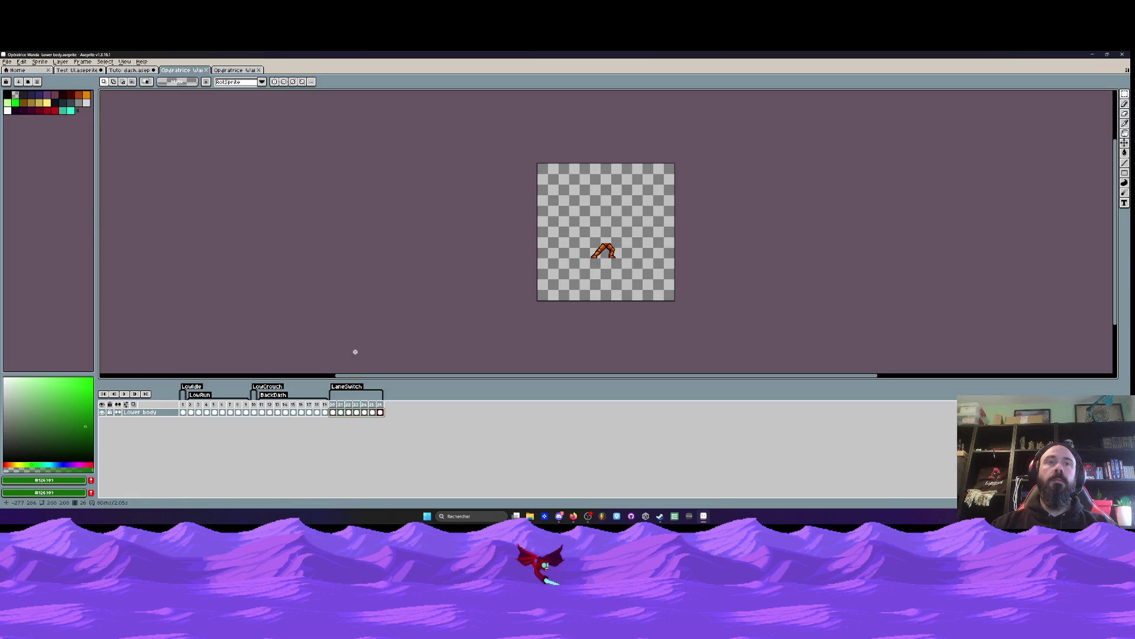
{"action": "left_click", "coordinate": [136, 71]}
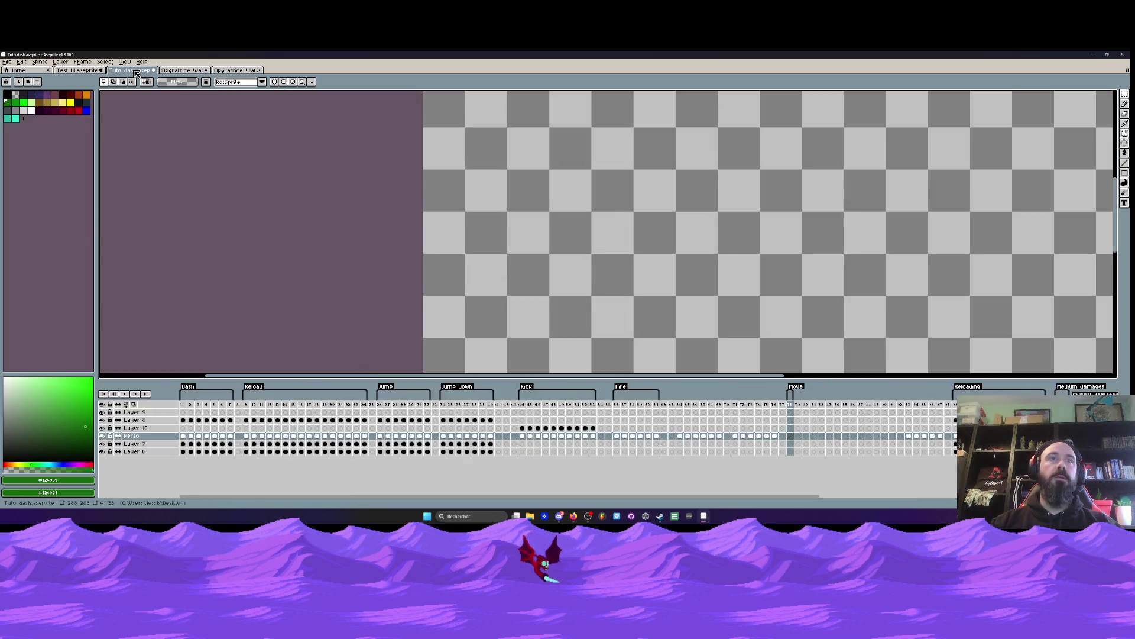
Step: Add a Lane switch tag on frame 80
{"action": "left_click", "coordinate": [807, 405]}
{"action": "right_click", "coordinate": [813, 408]}
{"action": "left_click", "coordinate": [830, 439]}
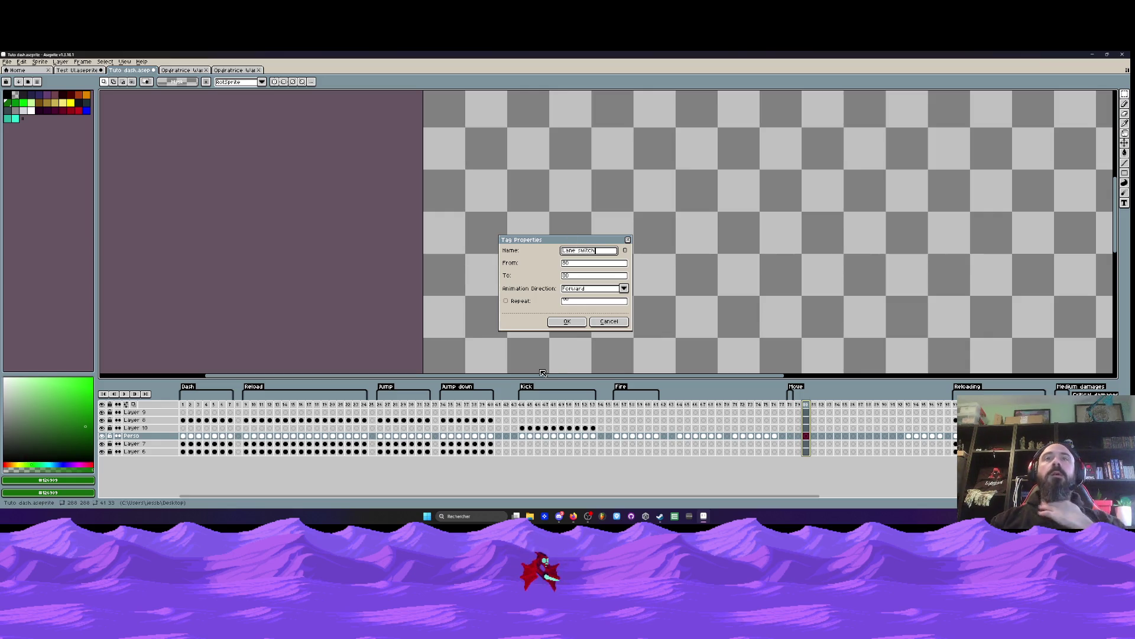
{"action": "left_click", "coordinate": [566, 321]}
Step: Add a Back dash tag on frame 83, then select frames 93–95
{"action": "right_click", "coordinate": [830, 406]}
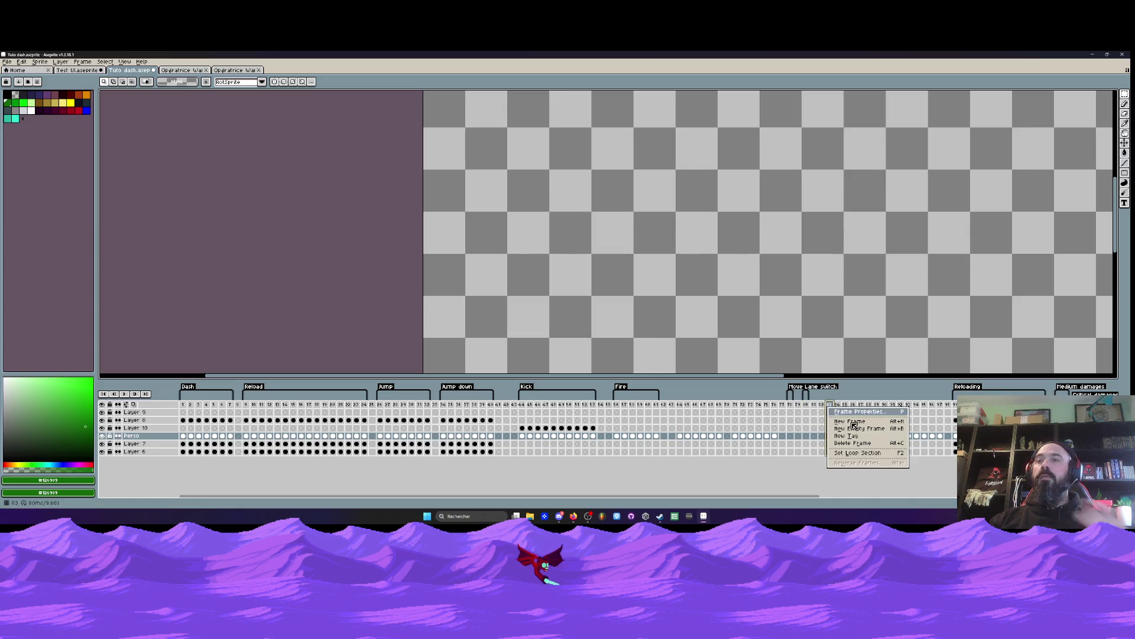
{"action": "left_click", "coordinate": [846, 435]}
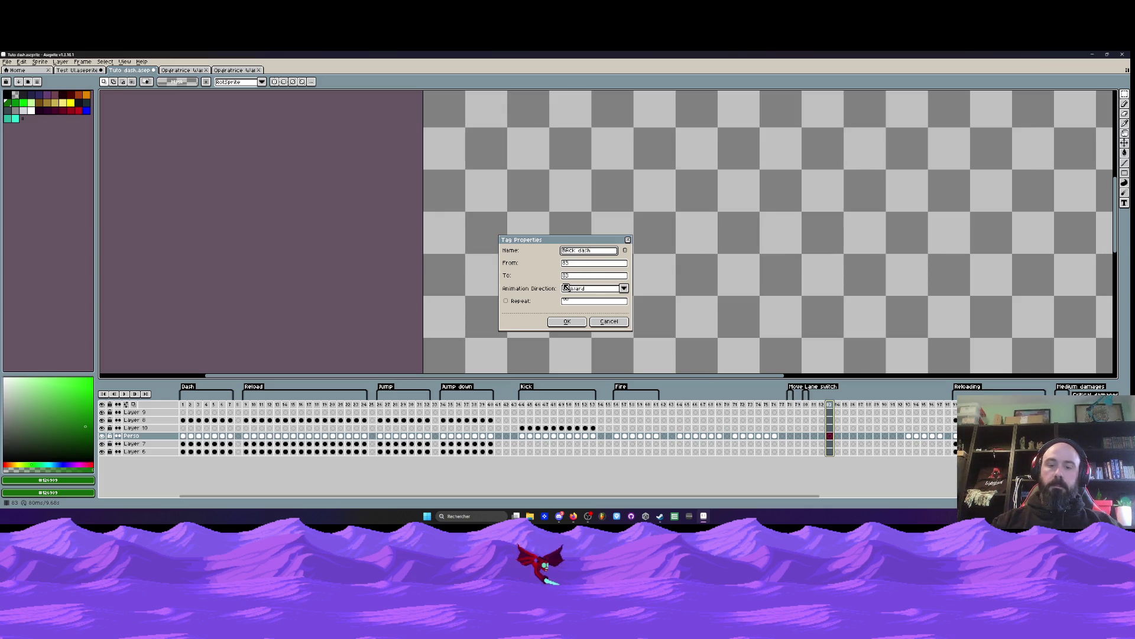
{"action": "key", "text": "Return"}
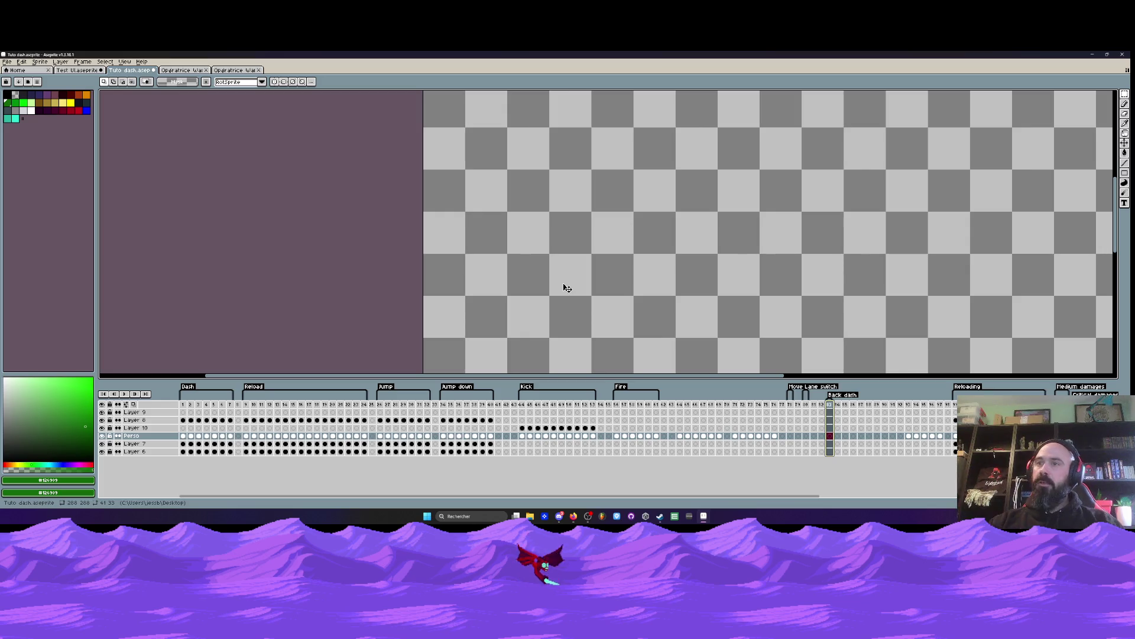
{"action": "mouse_move", "coordinate": [908, 404]}
{"action": "left_mouse_down"}
{"action": "mouse_move", "coordinate": [932, 420]}
{"action": "mouse_move", "coordinate": [942, 408]}
{"action": "left_mouse_up"}
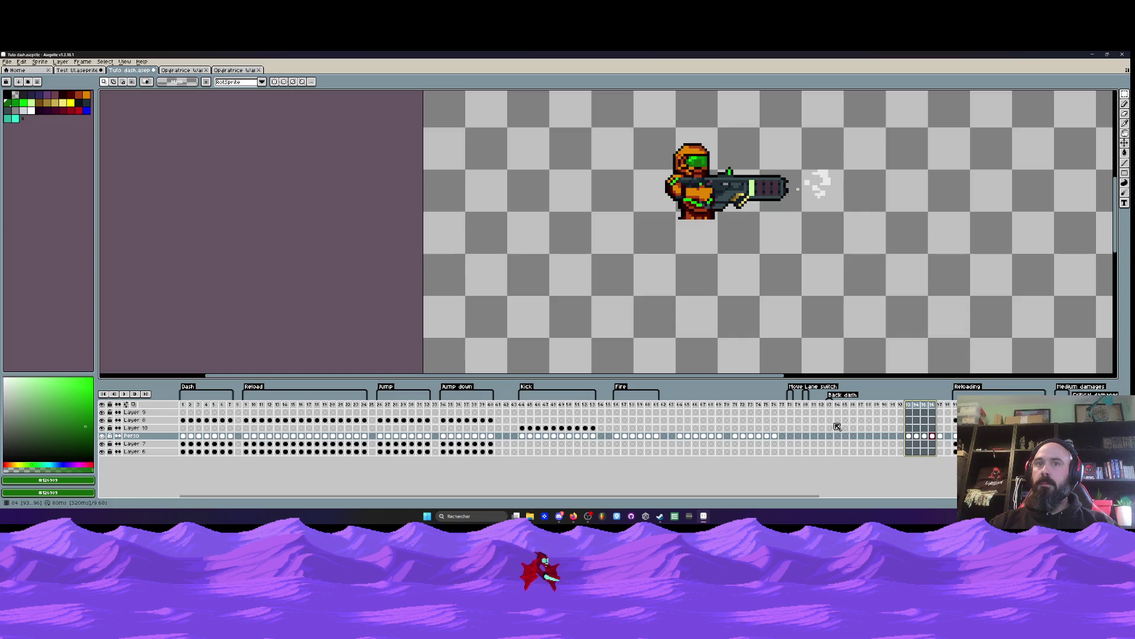
Step: Tag frames 93–97 as Fire2
{"action": "left_click_drag", "start_coordinate": [680, 436], "coordinate": [733, 448]}
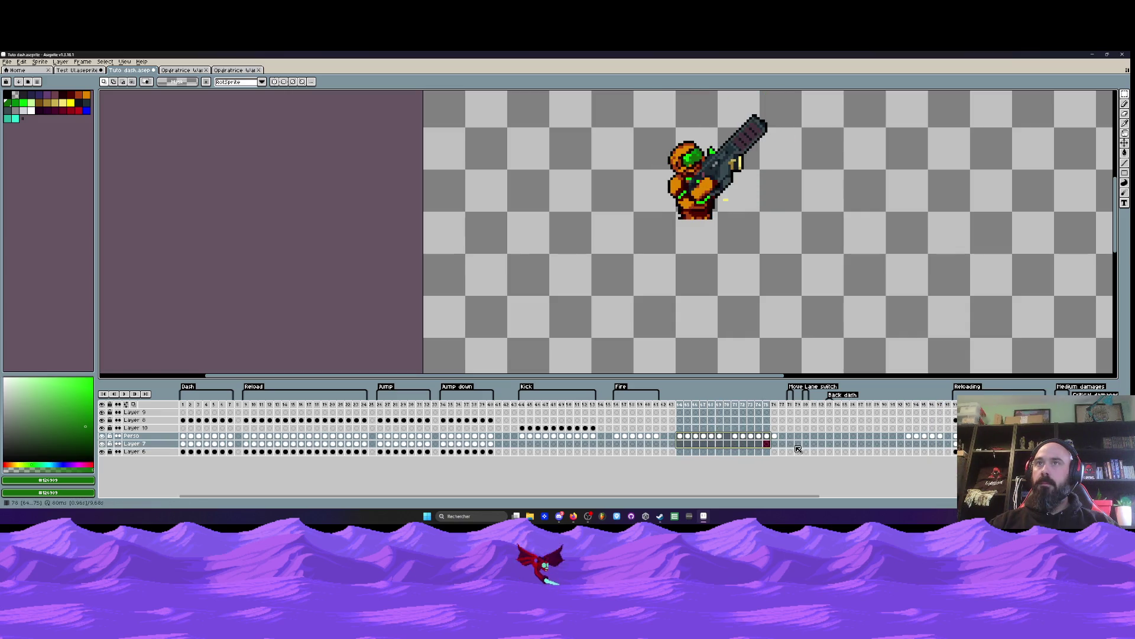
{"action": "left_click_drag", "start_coordinate": [912, 413], "coordinate": [949, 421]}
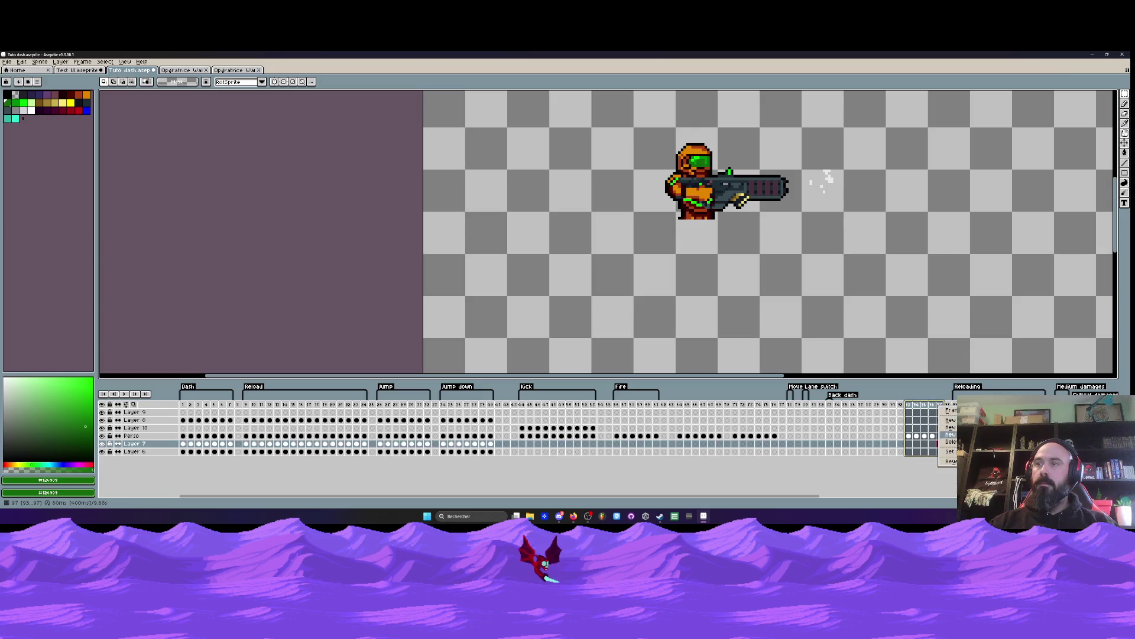
{"action": "key", "text": "F2"}
{"action": "type", "text": "Fire2"}
{"action": "key", "text": "Return"}
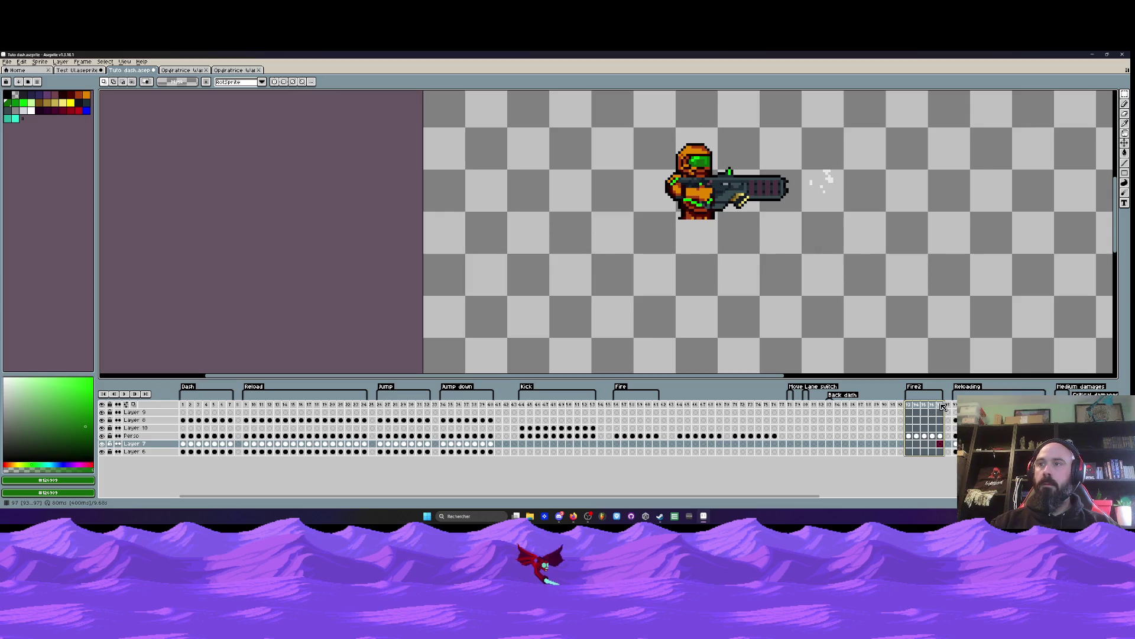
Step: Stretch the Fire tag so it ends at frame 76
{"action": "left_click", "coordinate": [682, 406]}
{"action": "left_click_drag", "start_coordinate": [684, 408], "coordinate": [775, 407]}
{"action": "left_click_drag", "start_coordinate": [657, 395], "coordinate": [776, 395]}
Step: Place a Fire2 tag over frames 78–82
{"action": "left_click", "coordinate": [823, 421]}
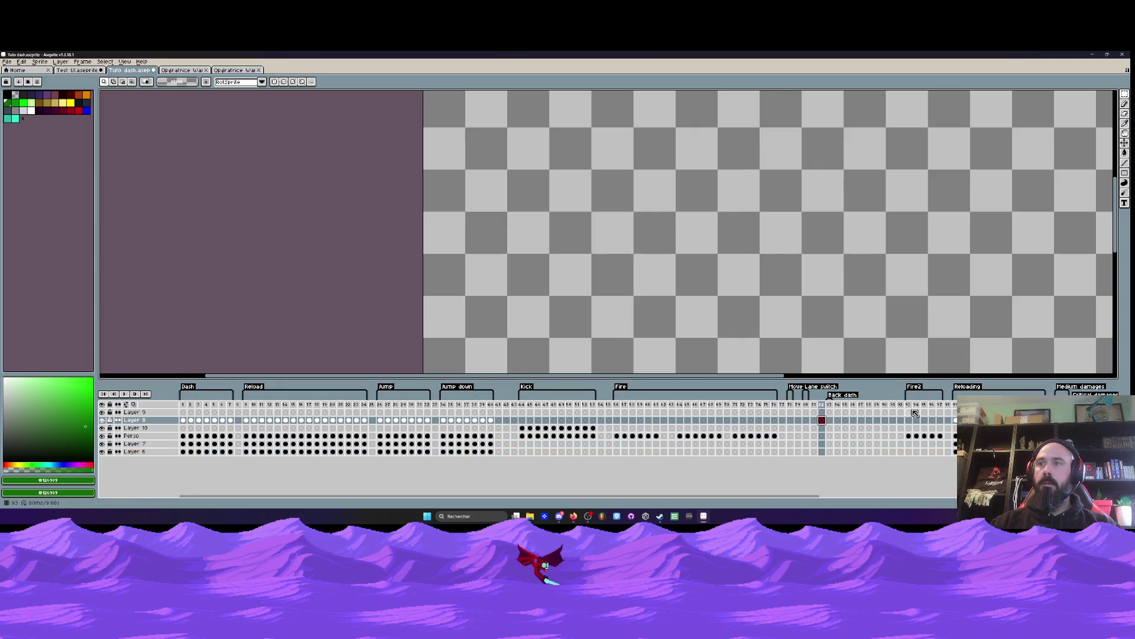
{"action": "mouse_move", "coordinate": [909, 405]}
{"action": "left_mouse_down"}
{"action": "mouse_move", "coordinate": [940, 406]}
{"action": "mouse_move", "coordinate": [791, 406]}
{"action": "left_mouse_up"}
{"action": "right_click", "coordinate": [793, 407]}
{"action": "left_click", "coordinate": [820, 436]}
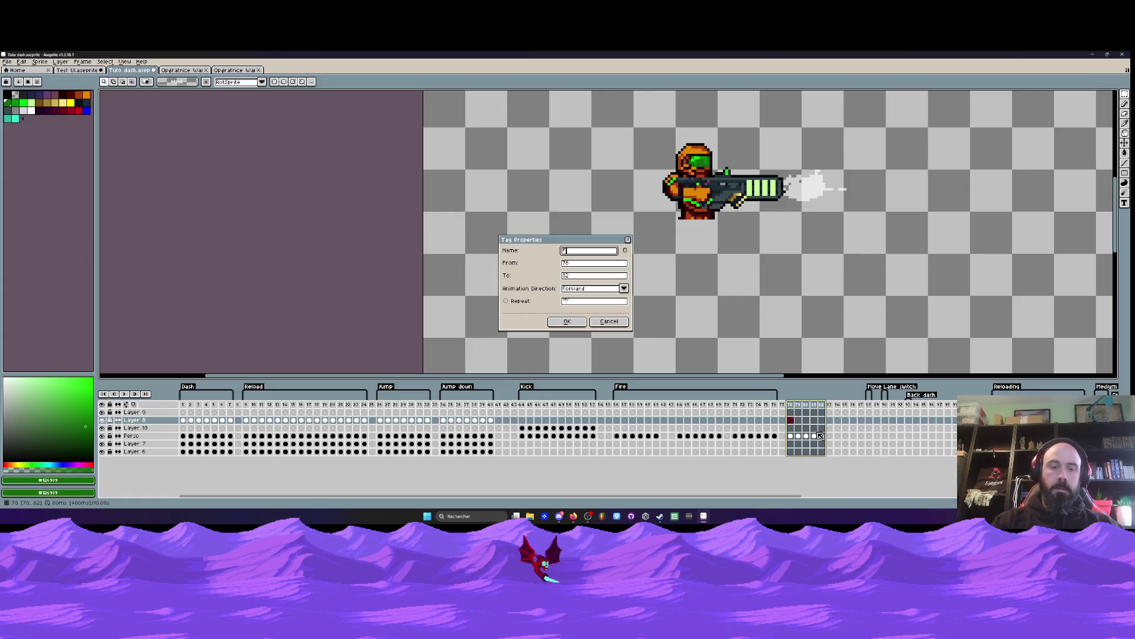
{"action": "left_click", "coordinate": [567, 321]}
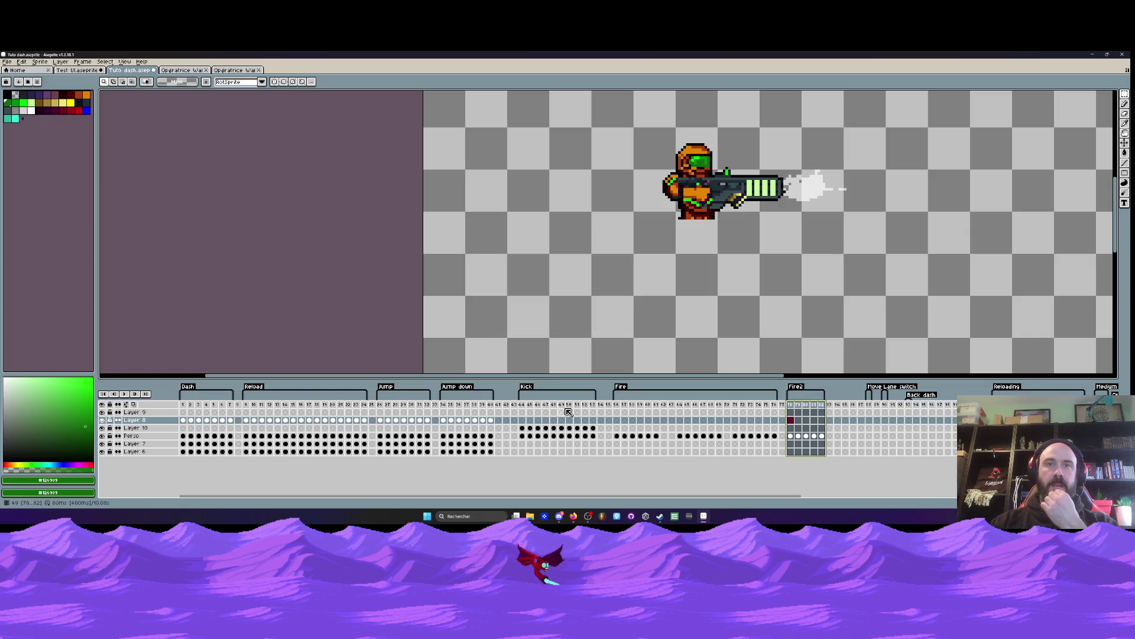
{"action": "left_click", "coordinate": [863, 408]}
{"action": "left_click", "coordinate": [869, 407]}
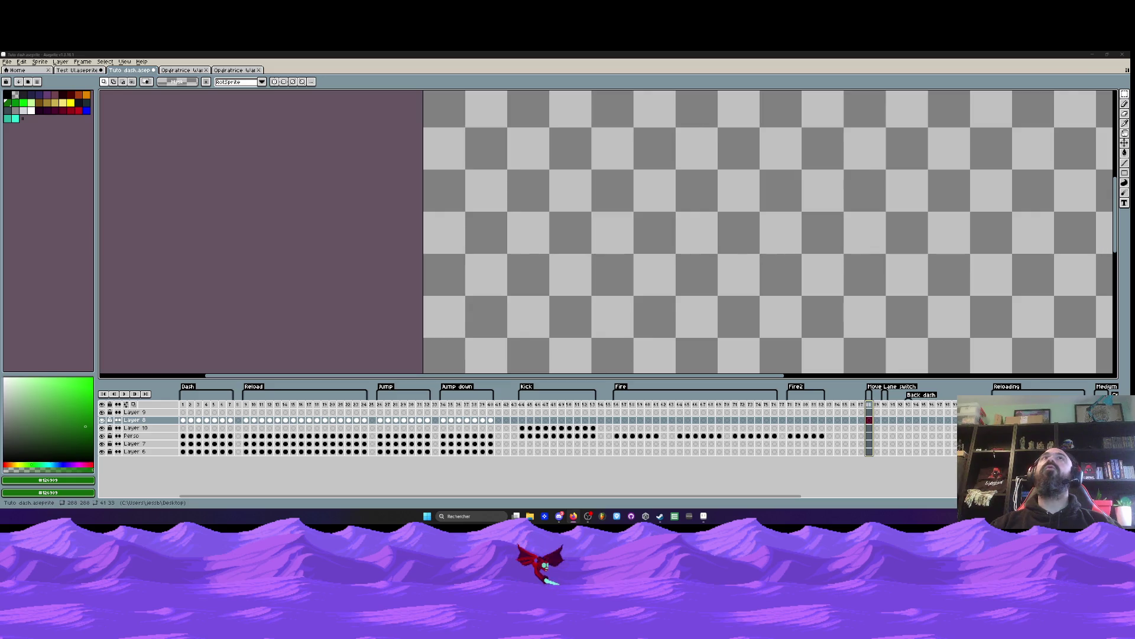
{"action": "scroll", "coordinate": [459, 237], "scroll_direction": "down", "scroll_amount": 1}
{"action": "left_click", "coordinate": [791, 408]}
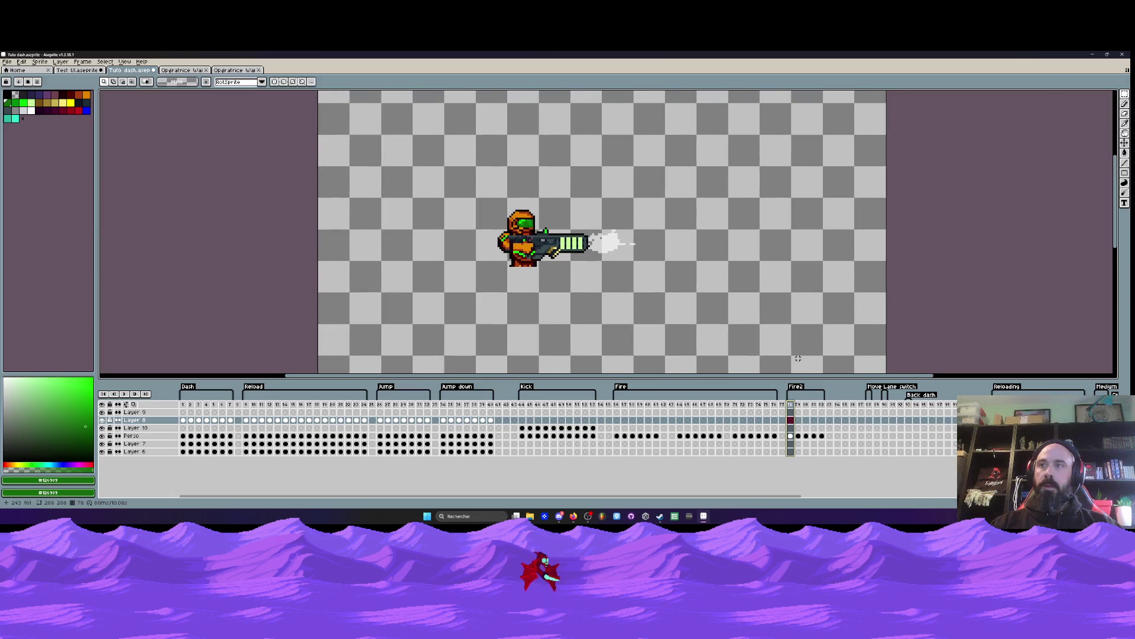
{"action": "left_click", "coordinate": [909, 408]}
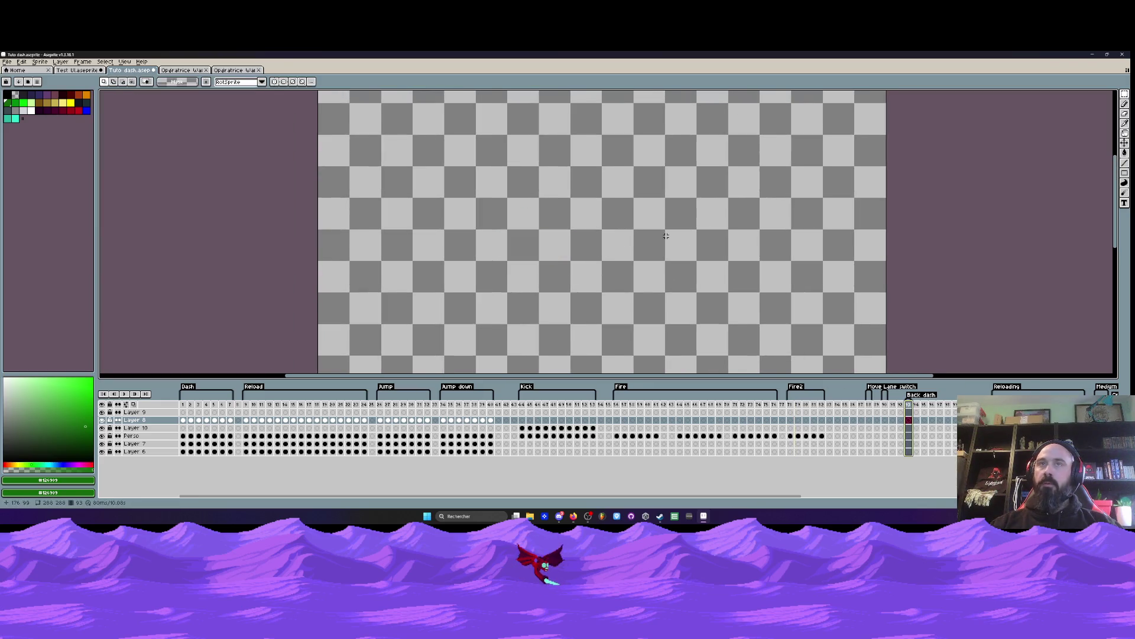
{"action": "left_click", "coordinate": [236, 70]}
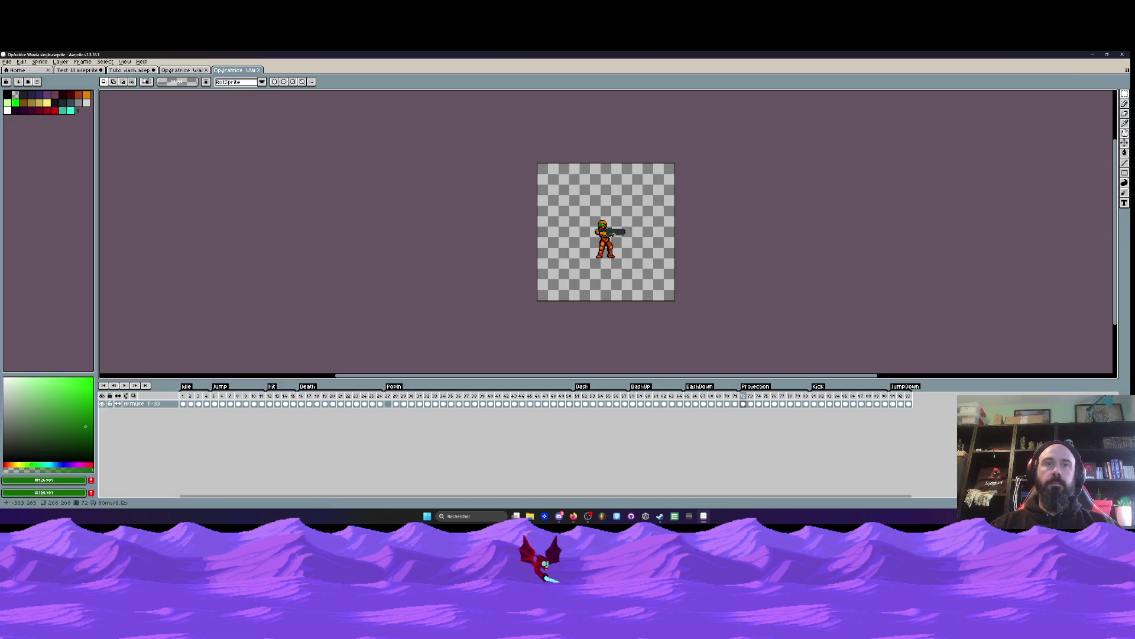
Step: Copy Lower body leg frames 11–19 and paste them onto Perso at frame 93
{"action": "left_click", "coordinate": [179, 71]}
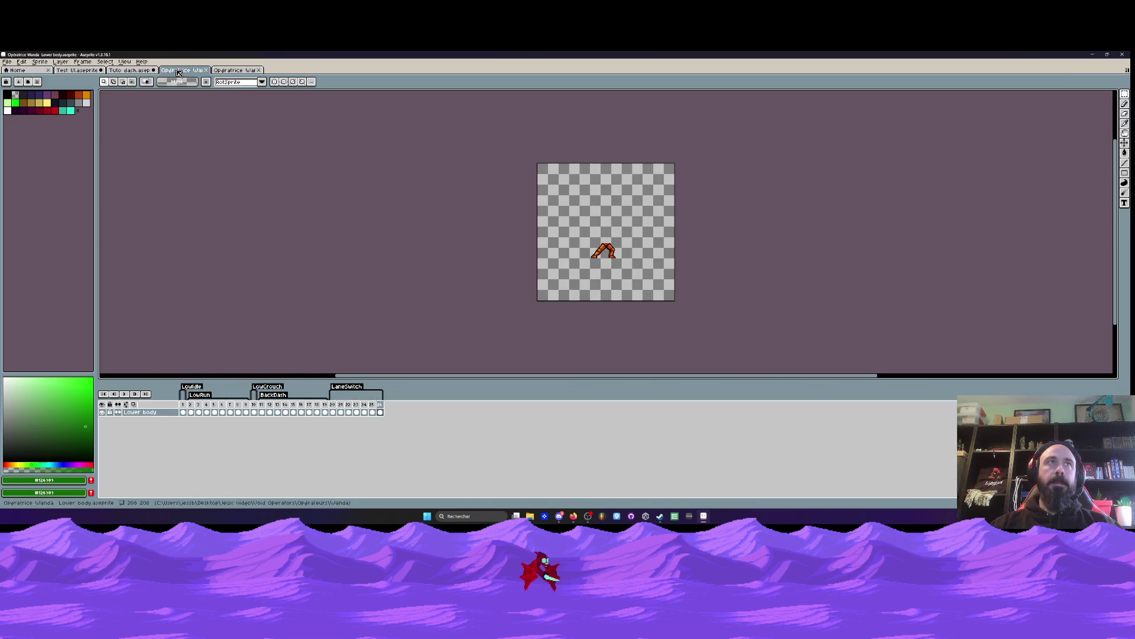
{"action": "left_click_drag", "start_coordinate": [261, 412], "coordinate": [378, 413]}
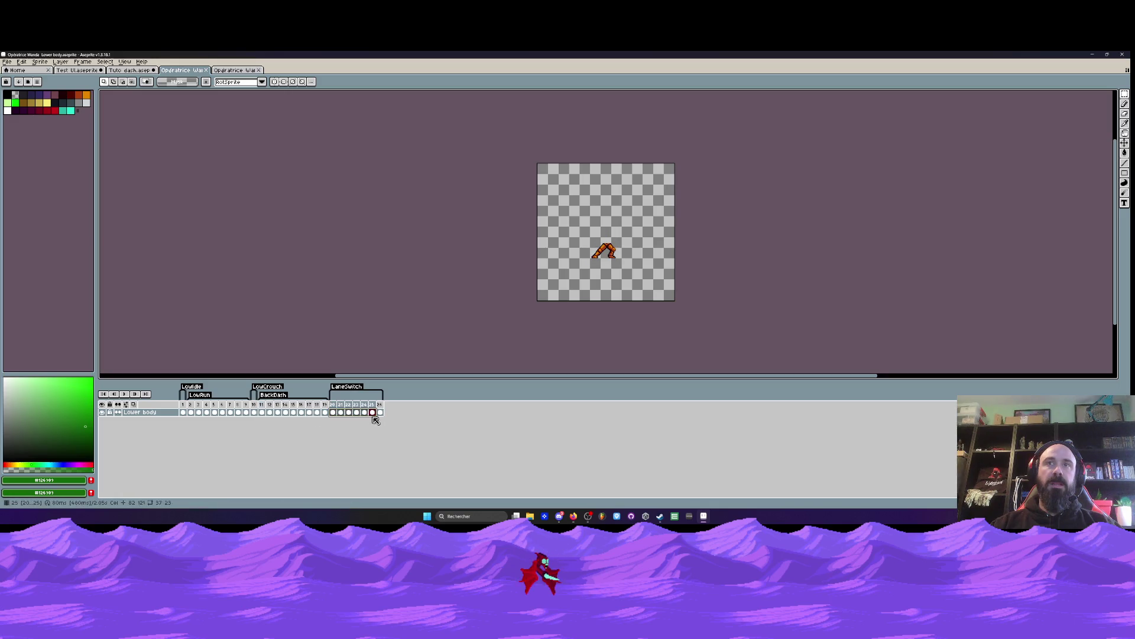
{"action": "left_click", "coordinate": [263, 412]}
{"action": "left_click_drag", "start_coordinate": [264, 413], "coordinate": [325, 413]}
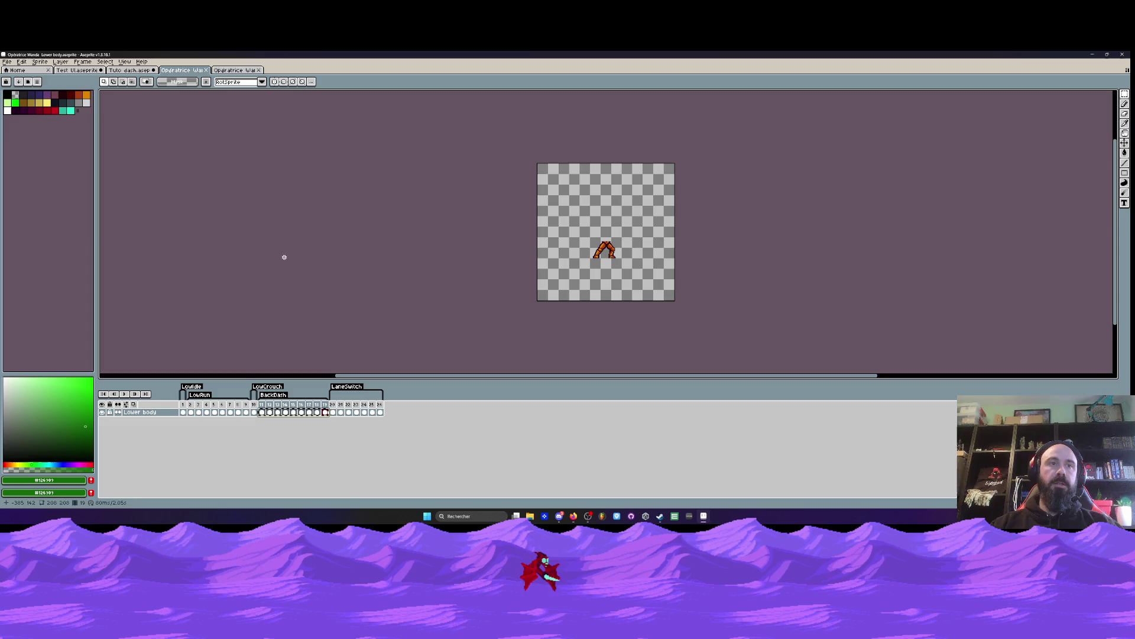
{"action": "left_click", "coordinate": [131, 70]}
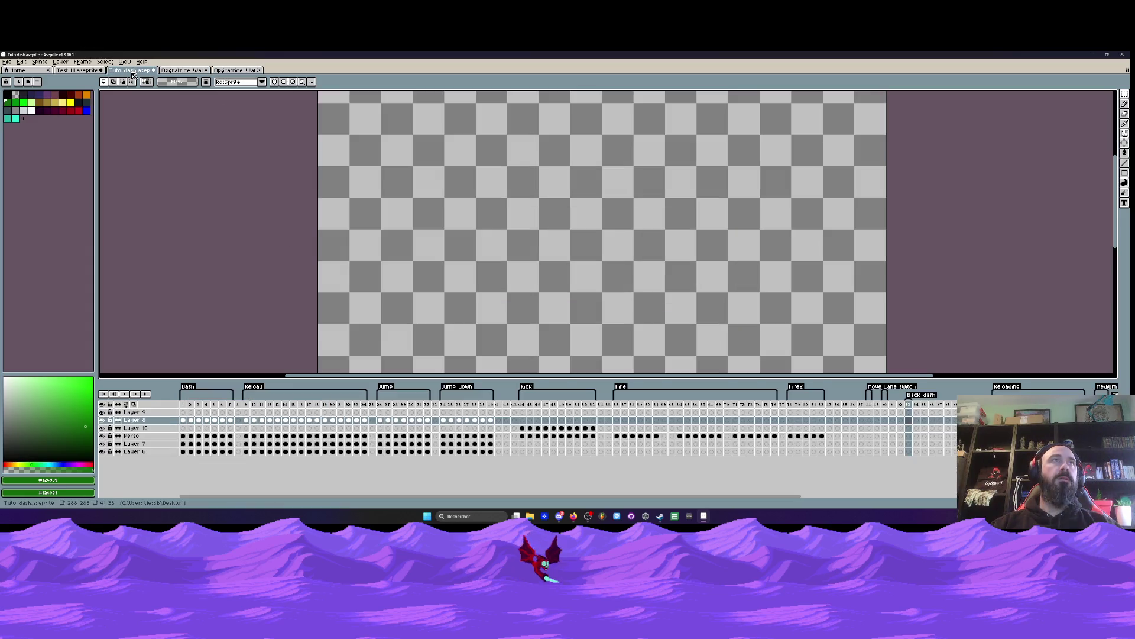
{"action": "left_click", "coordinate": [911, 436]}
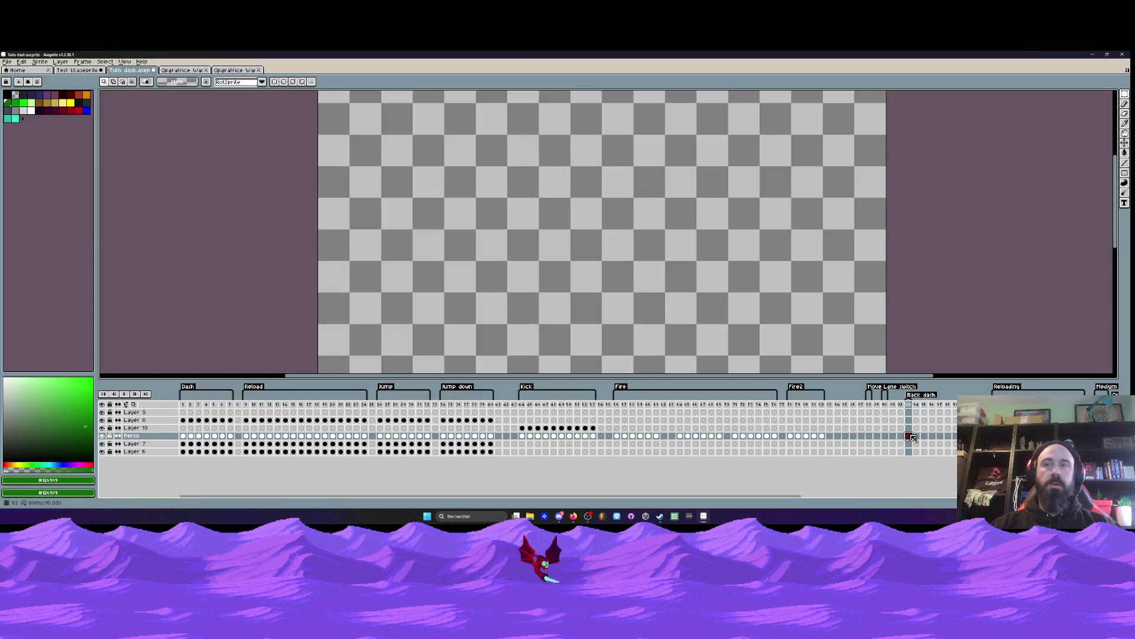
{"action": "key", "text": "ctrl+v"}
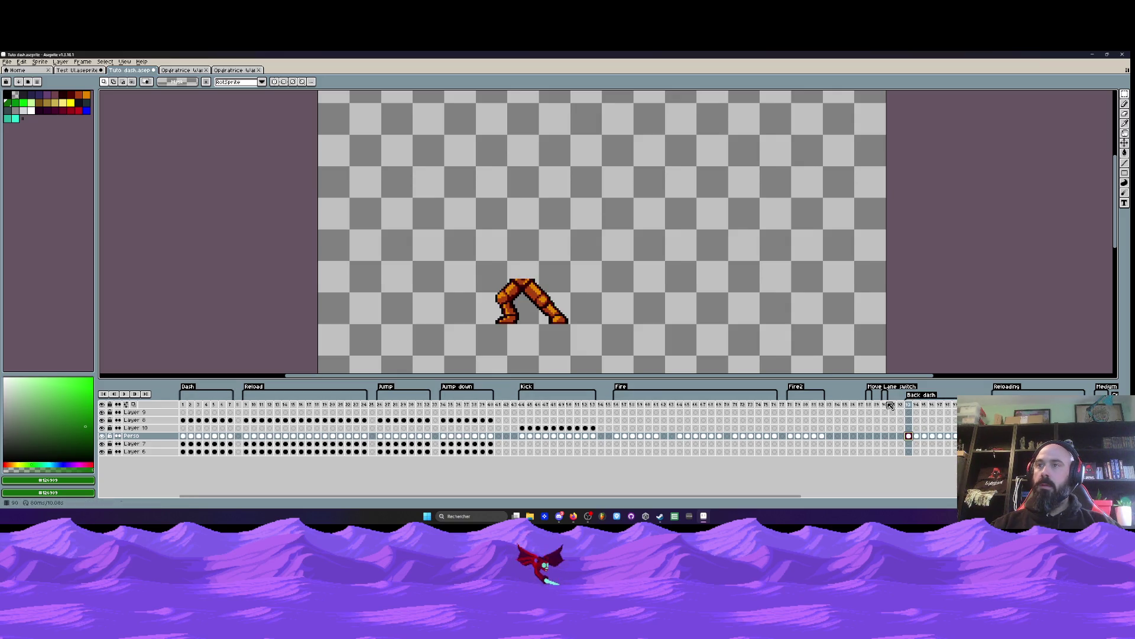
Step: Select Lower body leg frames 20–26 and check the orange legs cel on Perso
{"action": "left_click", "coordinate": [885, 404]}
{"action": "left_click_drag", "start_coordinate": [886, 404], "coordinate": [886, 406]}
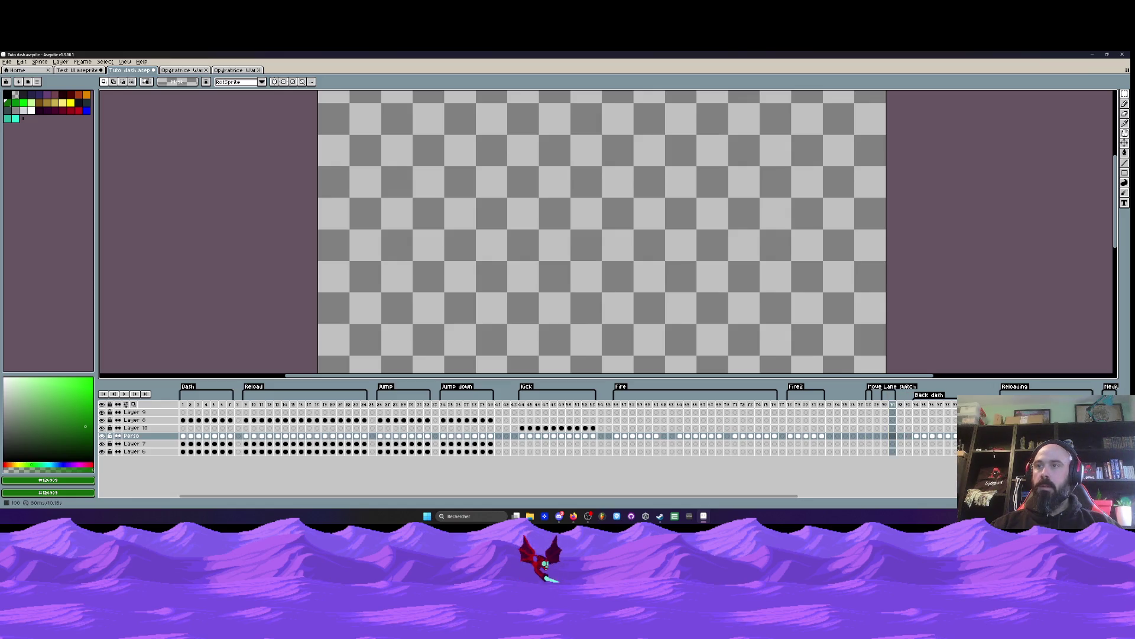
{"action": "left_click", "coordinate": [186, 73]}
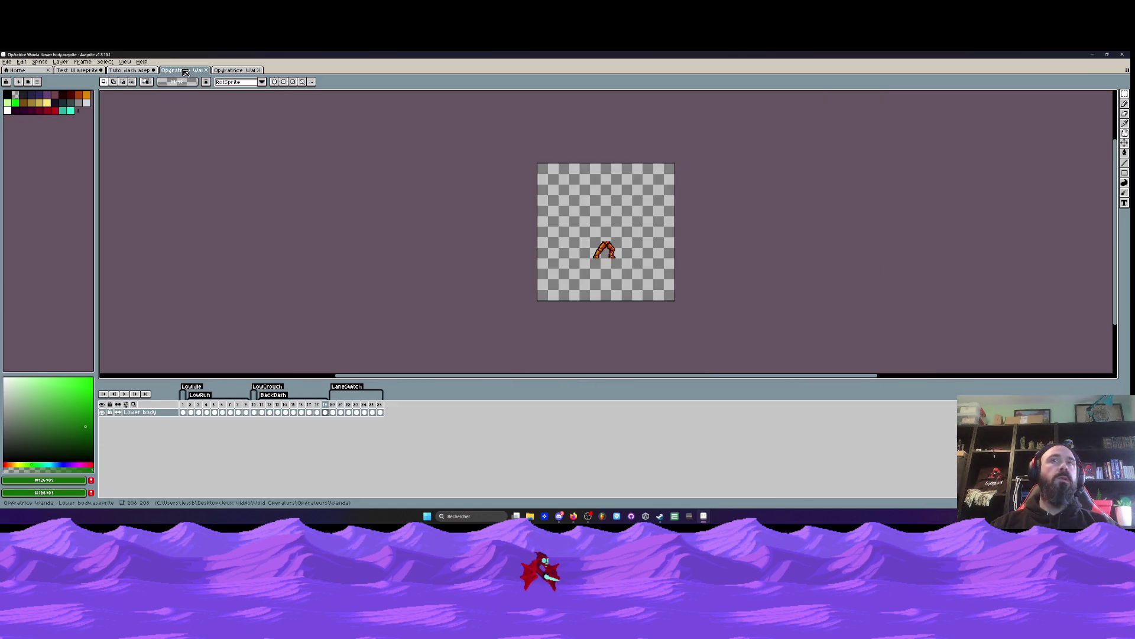
{"action": "left_click_drag", "start_coordinate": [380, 412], "coordinate": [337, 416]}
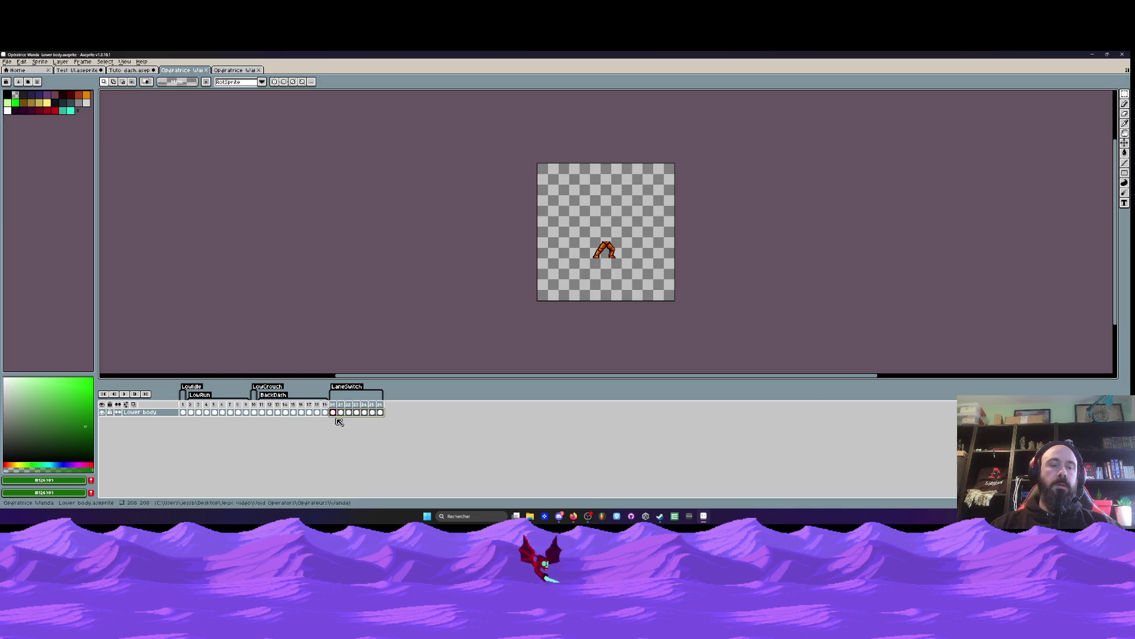
{"action": "left_click", "coordinate": [129, 71]}
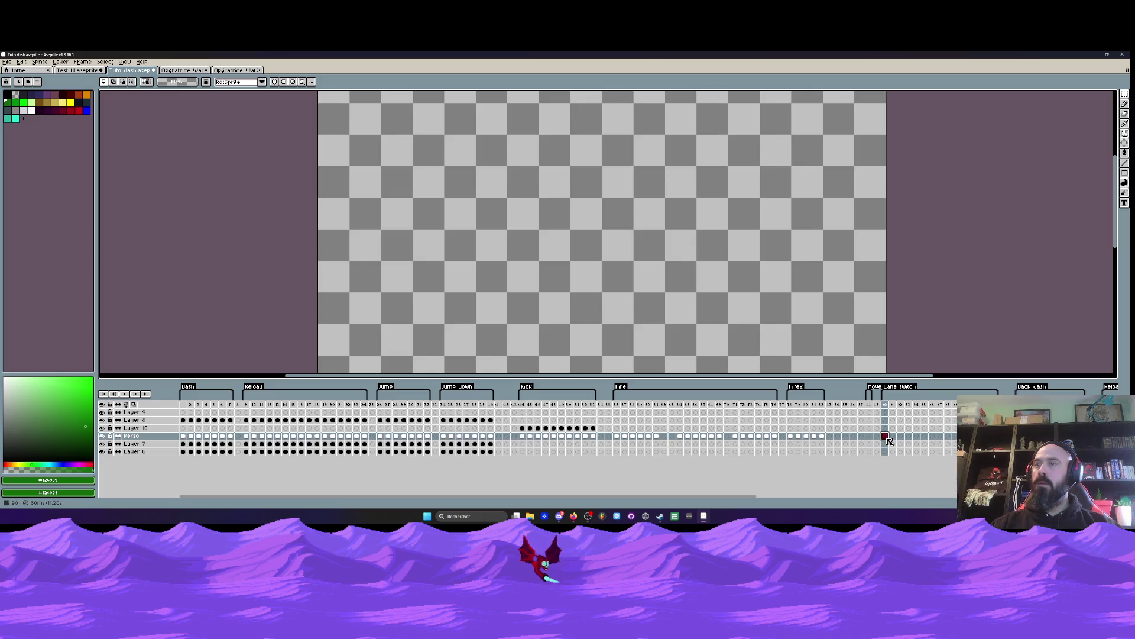
{"action": "left_click", "coordinate": [885, 436]}
Step: Delete extra frames 97–105 and insert about 11 new frames after frame 88
{"action": "mouse_move", "coordinate": [999, 391]}
{"action": "left_mouse_down"}
{"action": "mouse_move", "coordinate": [940, 390]}
{"action": "mouse_move", "coordinate": [987, 405]}
{"action": "left_mouse_up"}
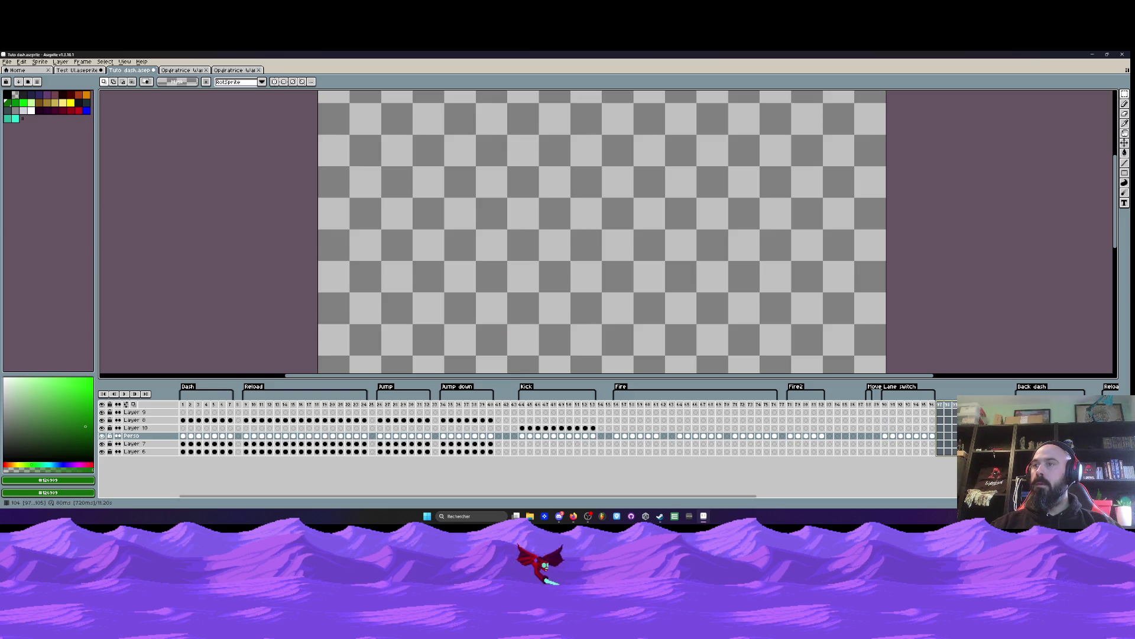
{"action": "key", "text": "Delete"}
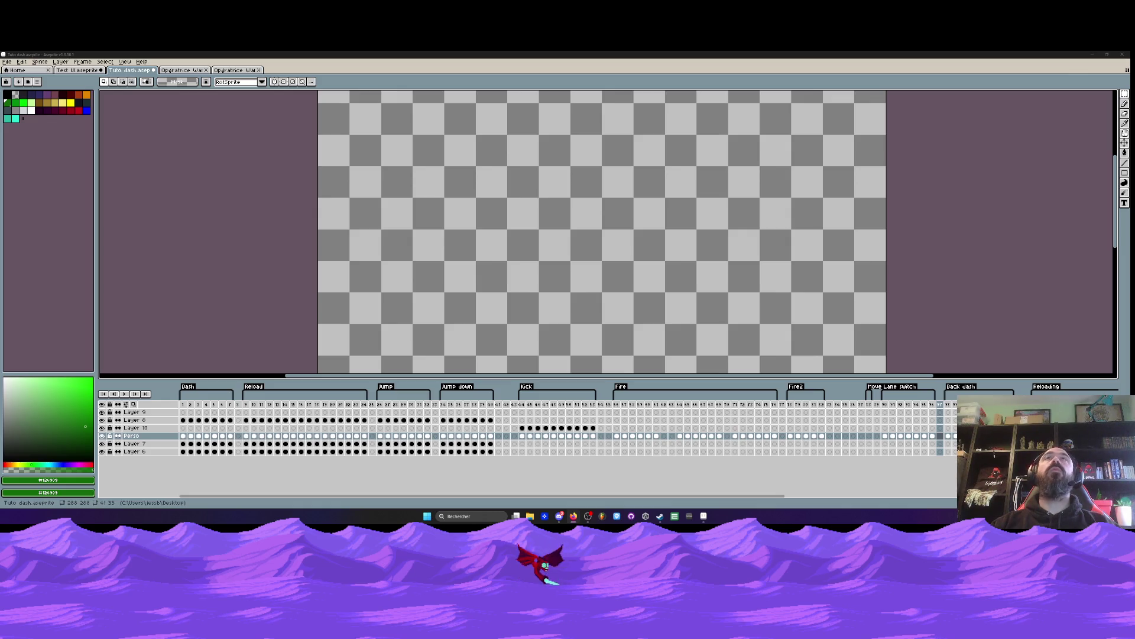
{"action": "left_click", "coordinate": [869, 405]}
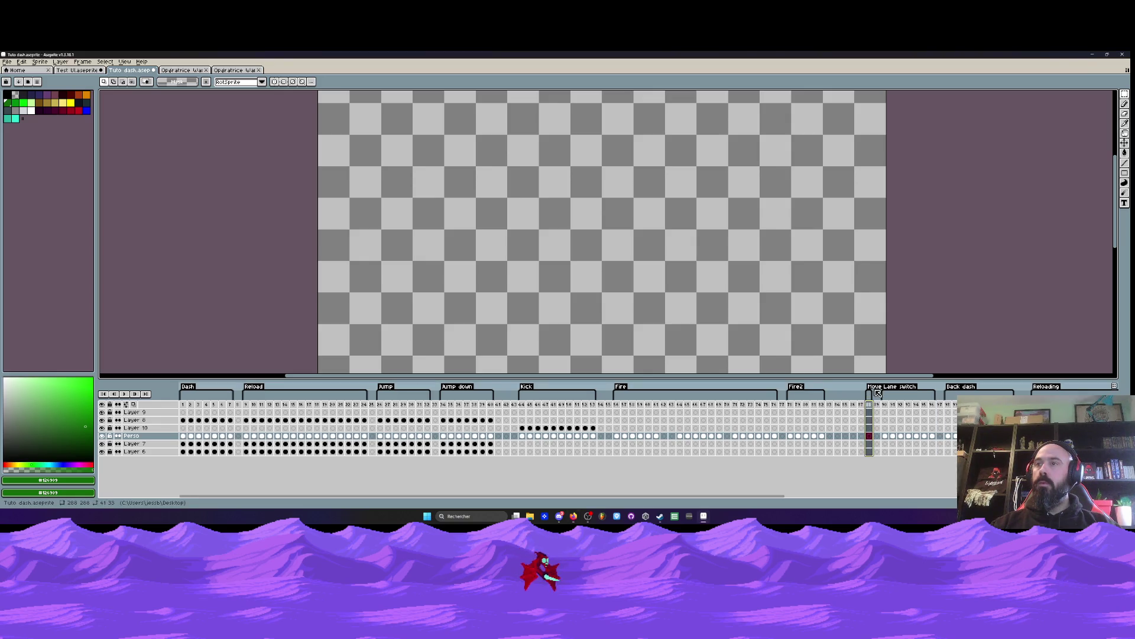
{"action": "key", "text": "alt+n"}
{"action": "key", "text": "alt+n"}
{"action": "key", "text": "alt+n"}
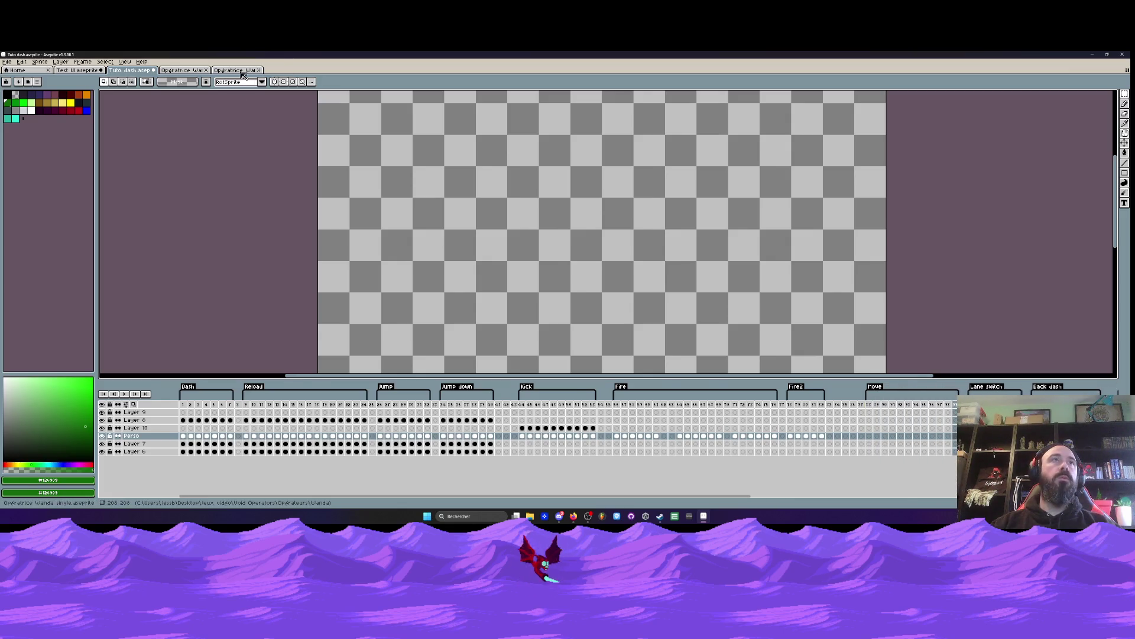
Step: Browse the Opératrice soldier and Test UI files, glancing at Tuto dash frame 2
{"action": "left_click", "coordinate": [234, 69]}
{"action": "left_click", "coordinate": [185, 400]}
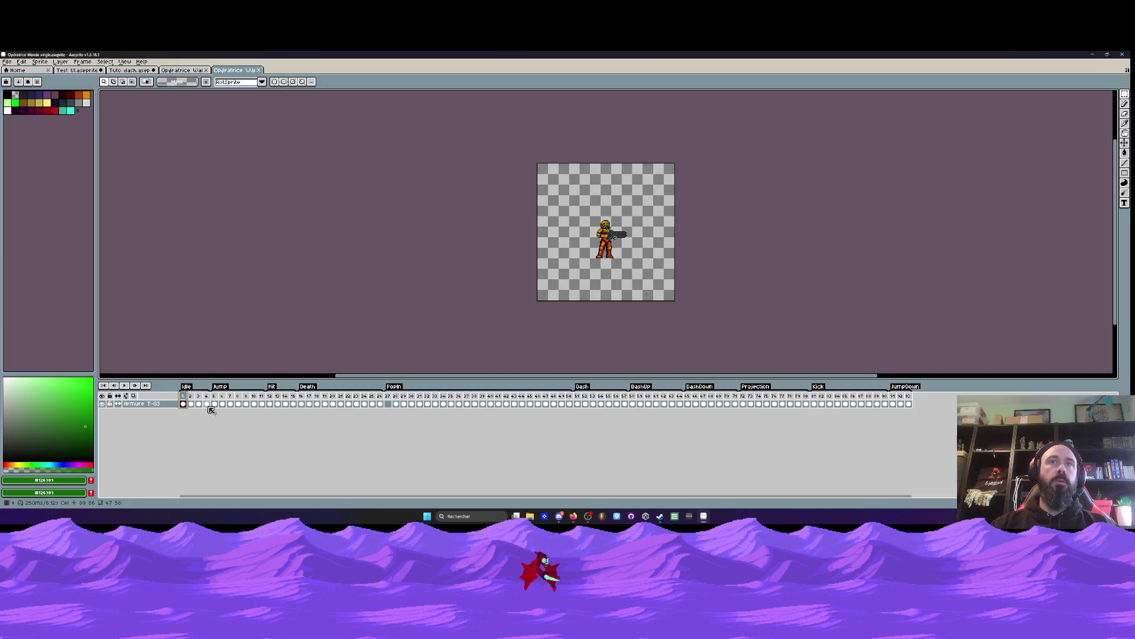
{"action": "left_click", "coordinate": [76, 69]}
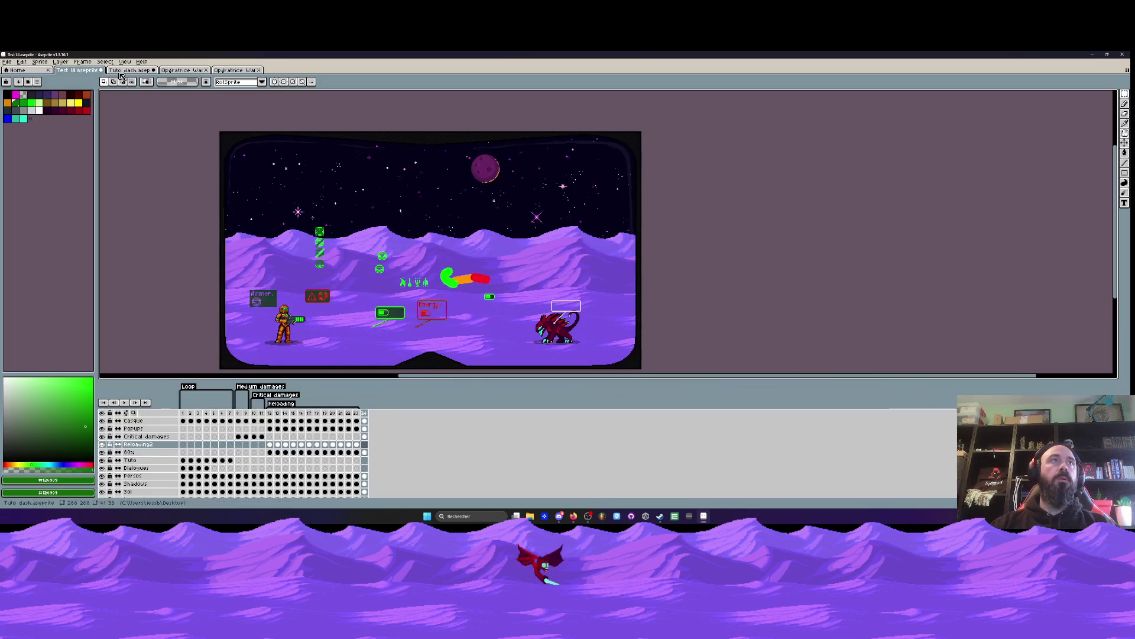
{"action": "left_click", "coordinate": [128, 70]}
{"action": "left_click", "coordinate": [189, 409]}
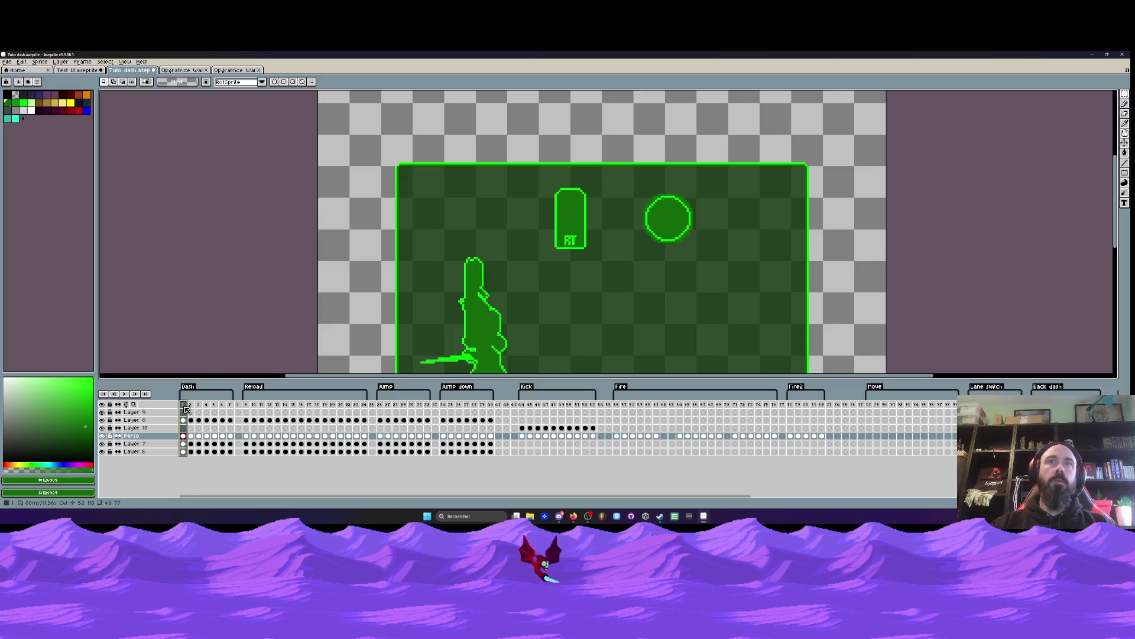
{"action": "left_click", "coordinate": [249, 71]}
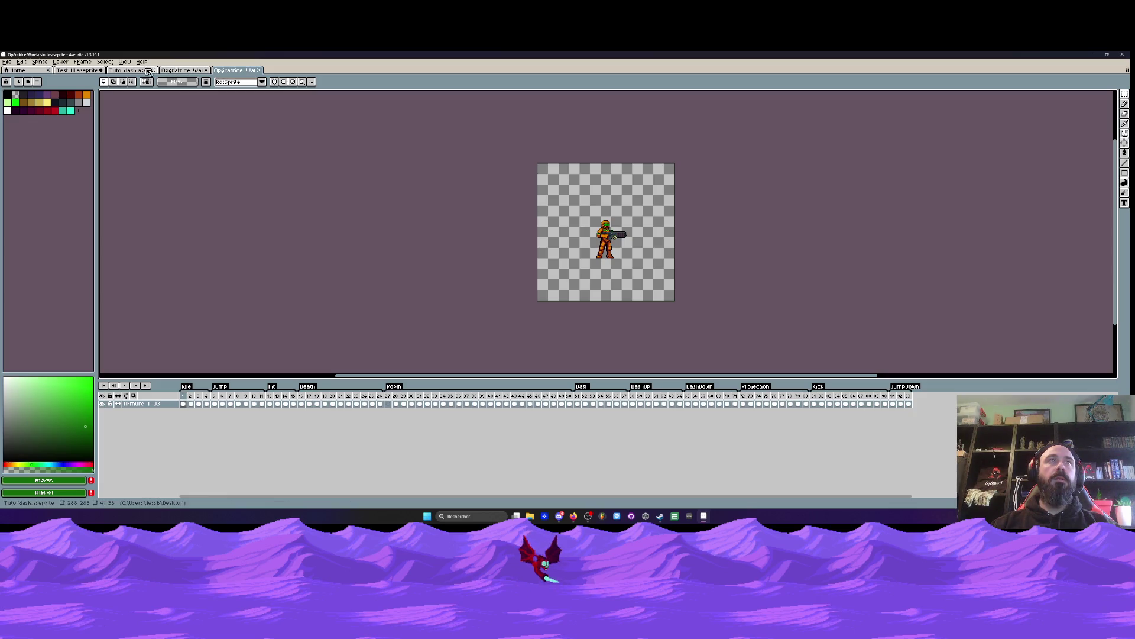
Step: Select running-leg frames 2–9 in Lower body, then go to empty Perso frame 88
{"action": "left_click", "coordinate": [178, 71]}
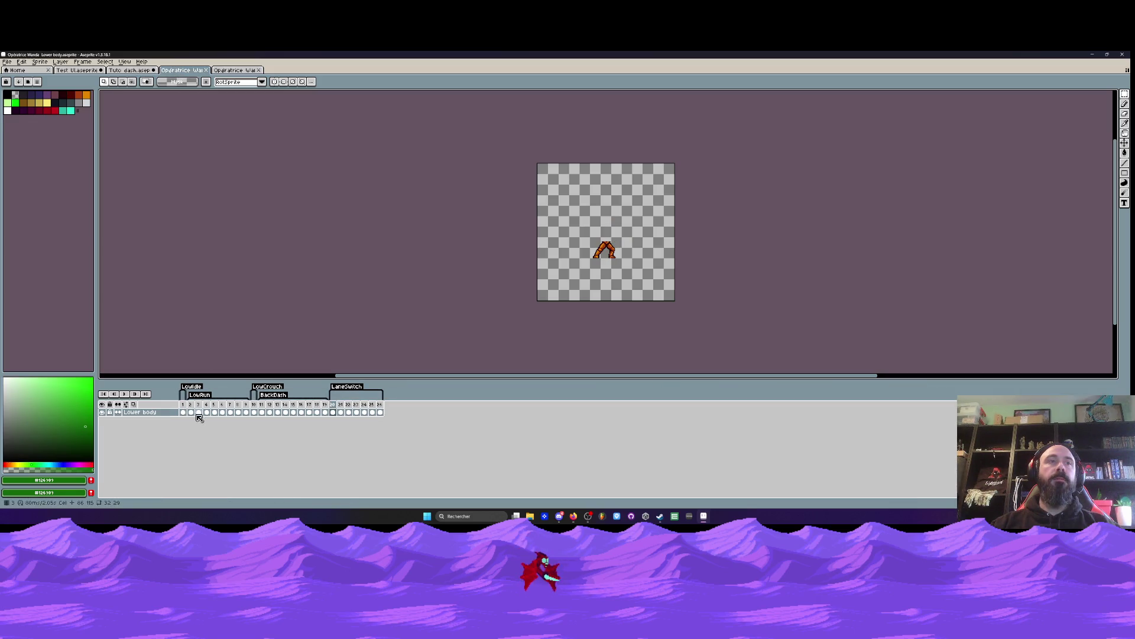
{"action": "left_click", "coordinate": [183, 413]}
{"action": "left_click", "coordinate": [191, 413]}
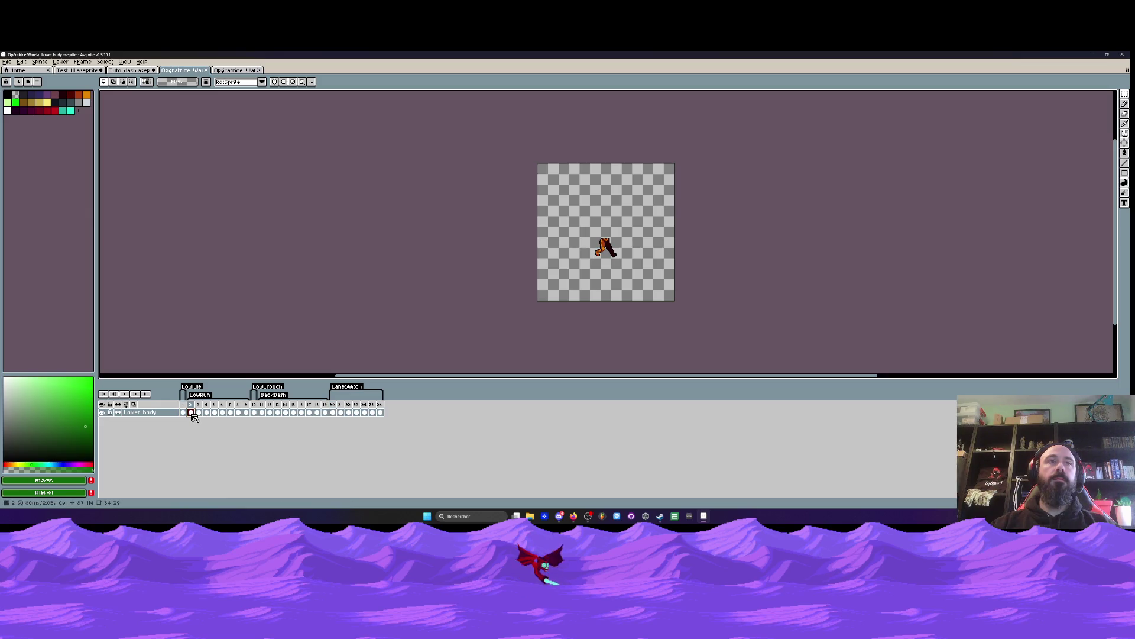
{"action": "left_click_drag", "start_coordinate": [191, 412], "coordinate": [248, 411]}
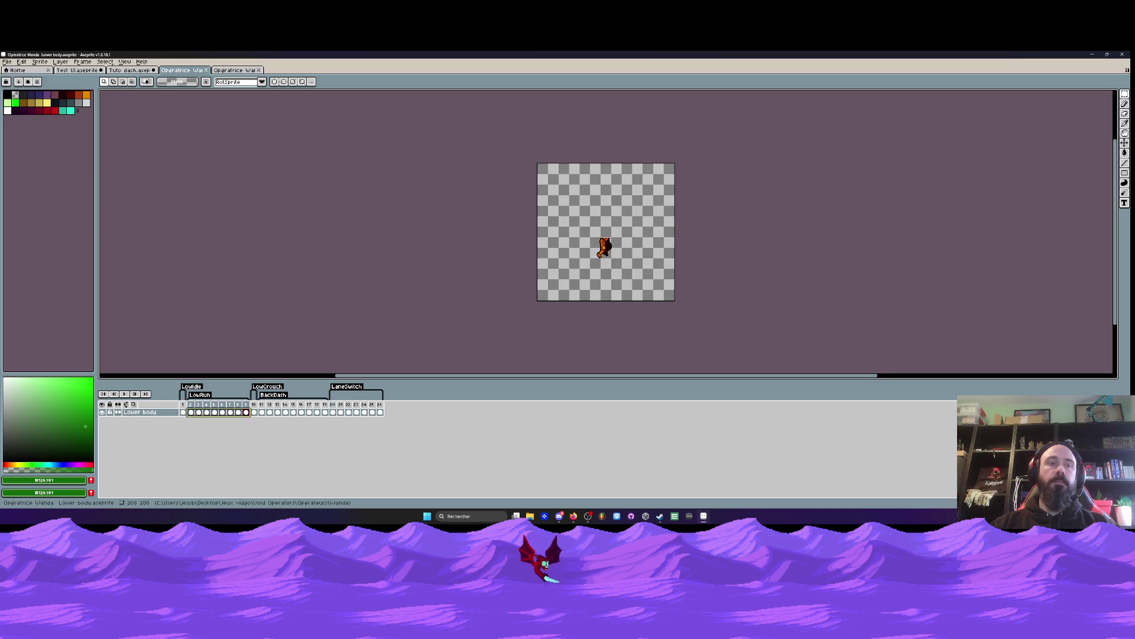
{"action": "left_click", "coordinate": [236, 71]}
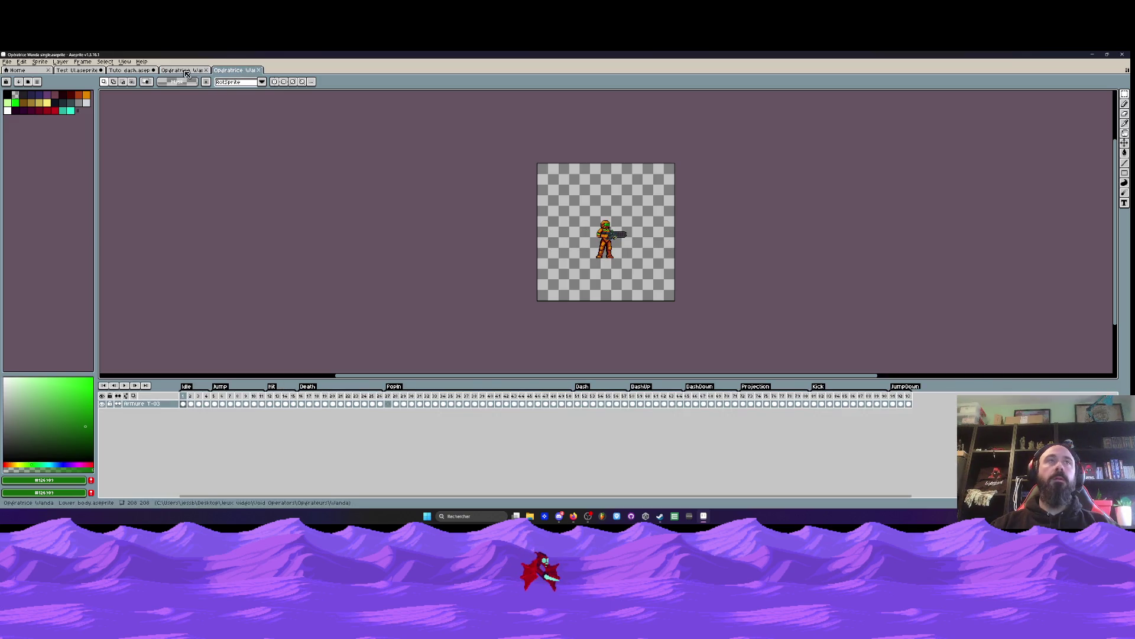
{"action": "left_click", "coordinate": [141, 72]}
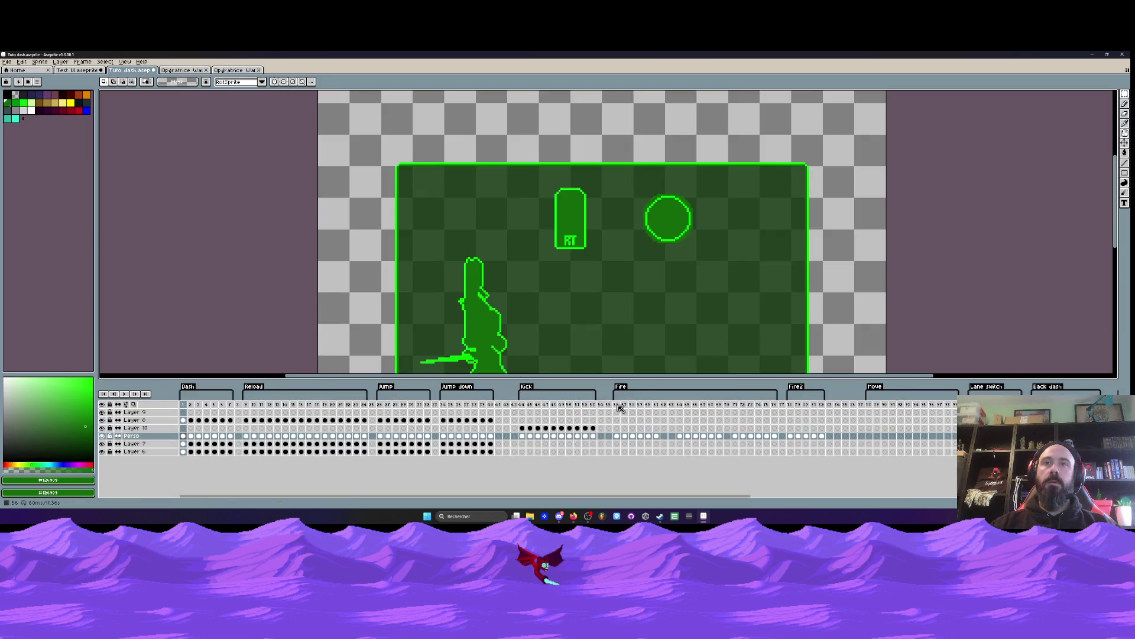
{"action": "left_click", "coordinate": [870, 436]}
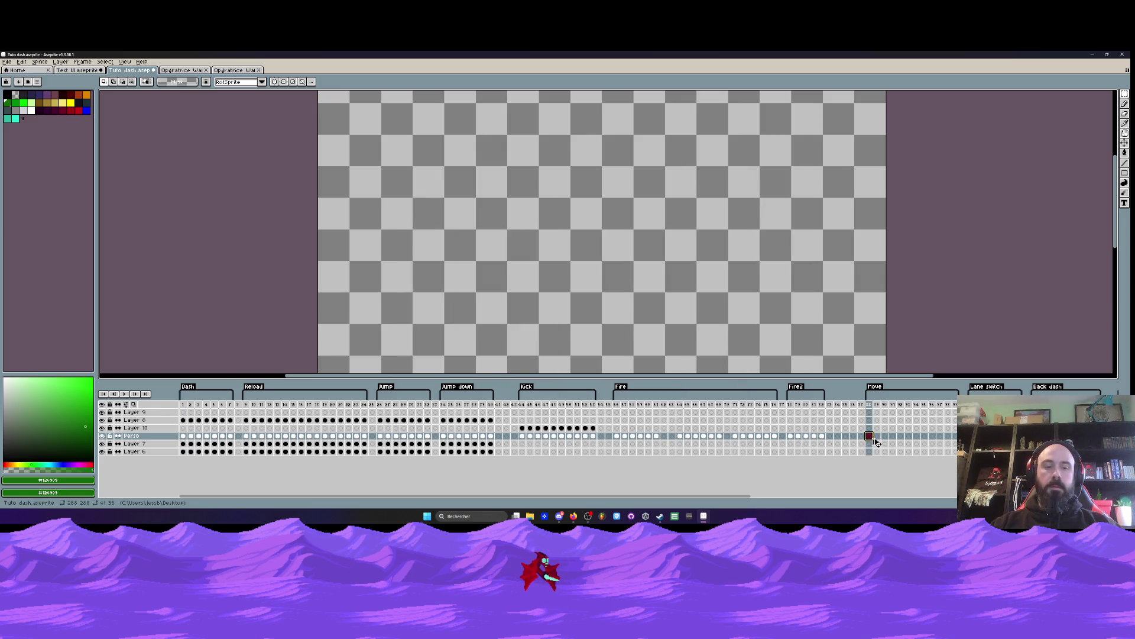
Step: Paste the legs into Perso frame 88 and add a new Layer 11 above Perso
{"action": "key", "text": "ctrl+v"}
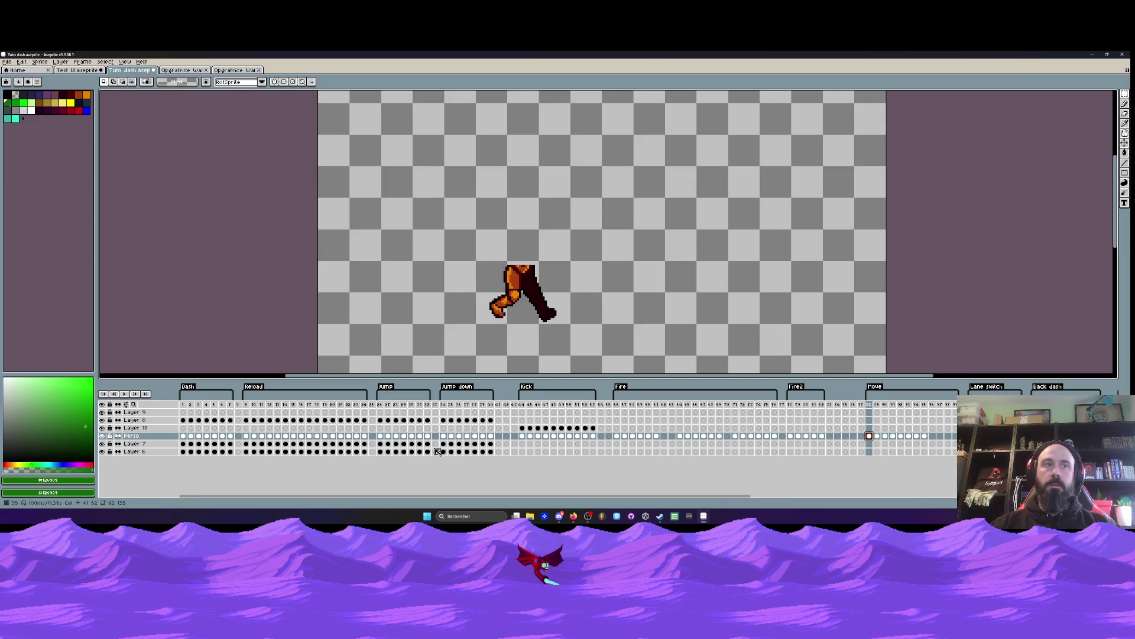
{"action": "key", "text": "shift+n"}
{"action": "left_click", "coordinate": [152, 437]}
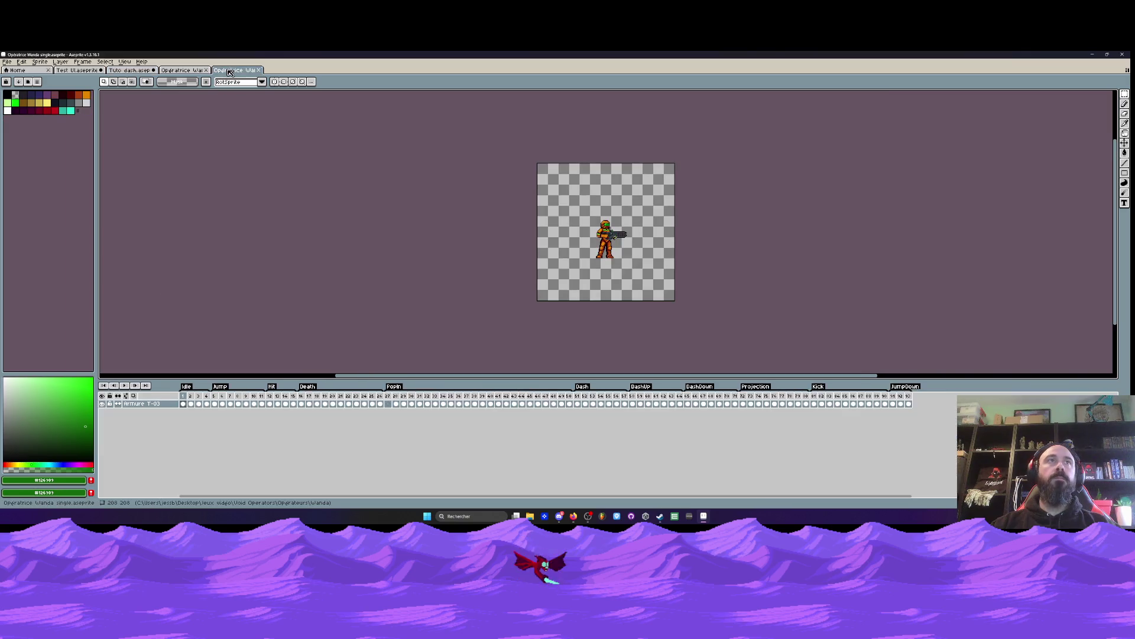
Step: Compare the standing and crouching legs (frames 1 and 10) in the Lower body sprite
{"action": "left_click", "coordinate": [235, 70]}
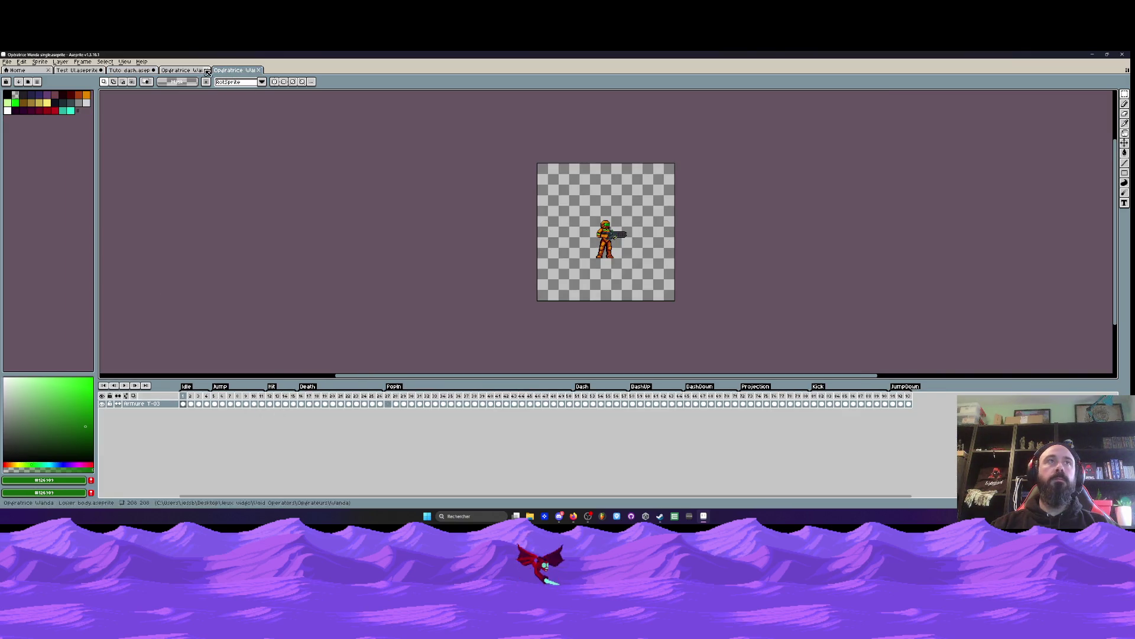
{"action": "left_click", "coordinate": [183, 70]}
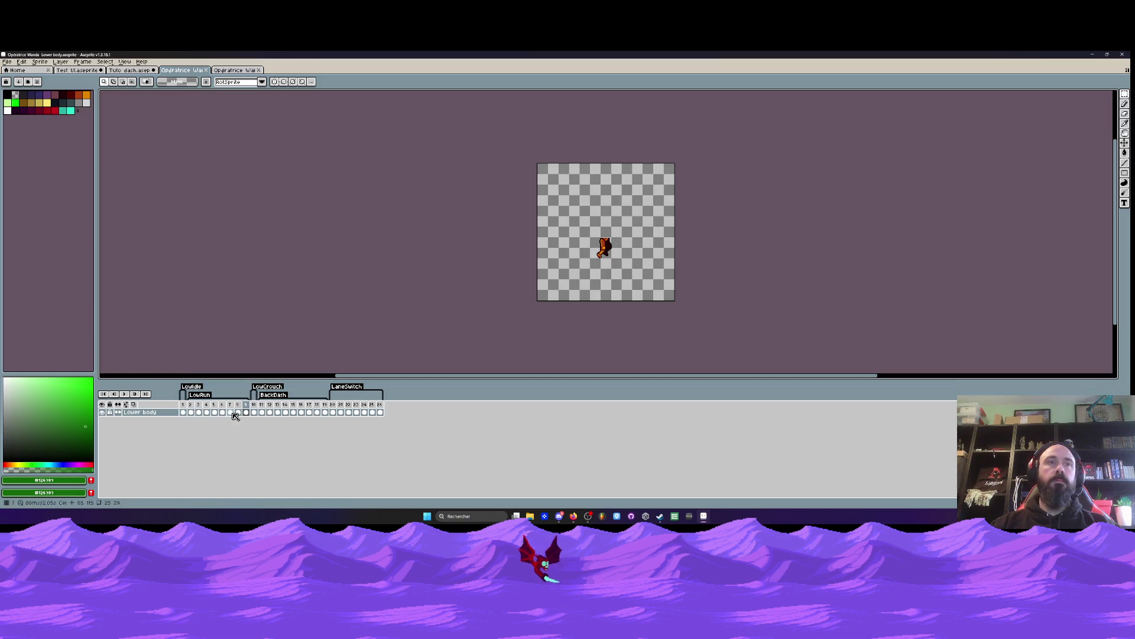
{"action": "left_click", "coordinate": [254, 413]}
{"action": "left_click", "coordinate": [183, 413]}
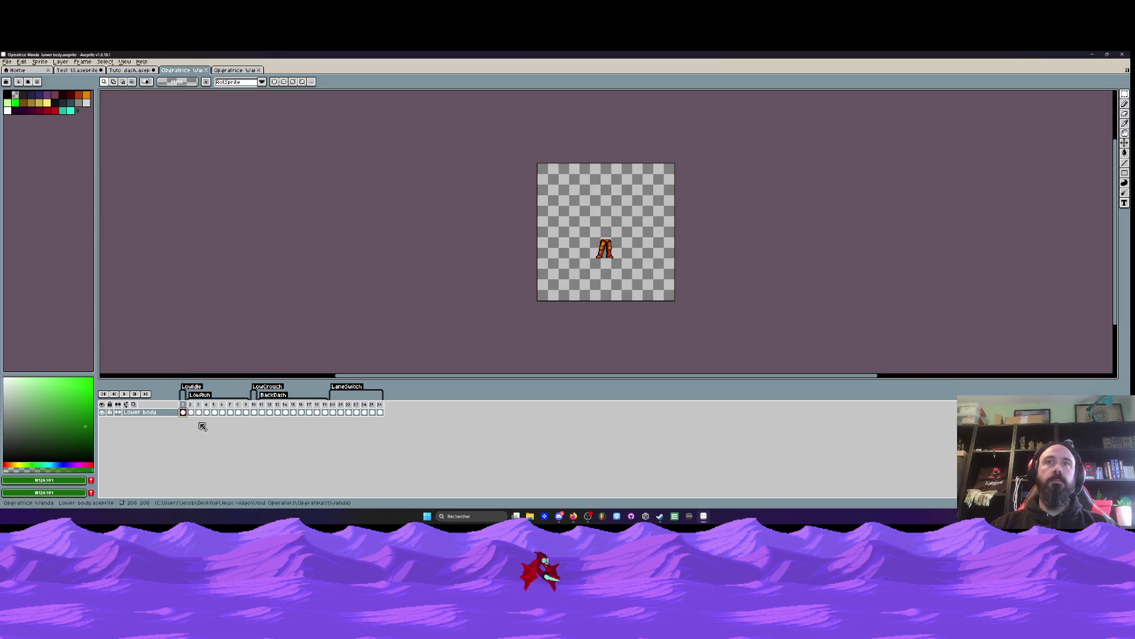
{"action": "left_click", "coordinate": [254, 412]}
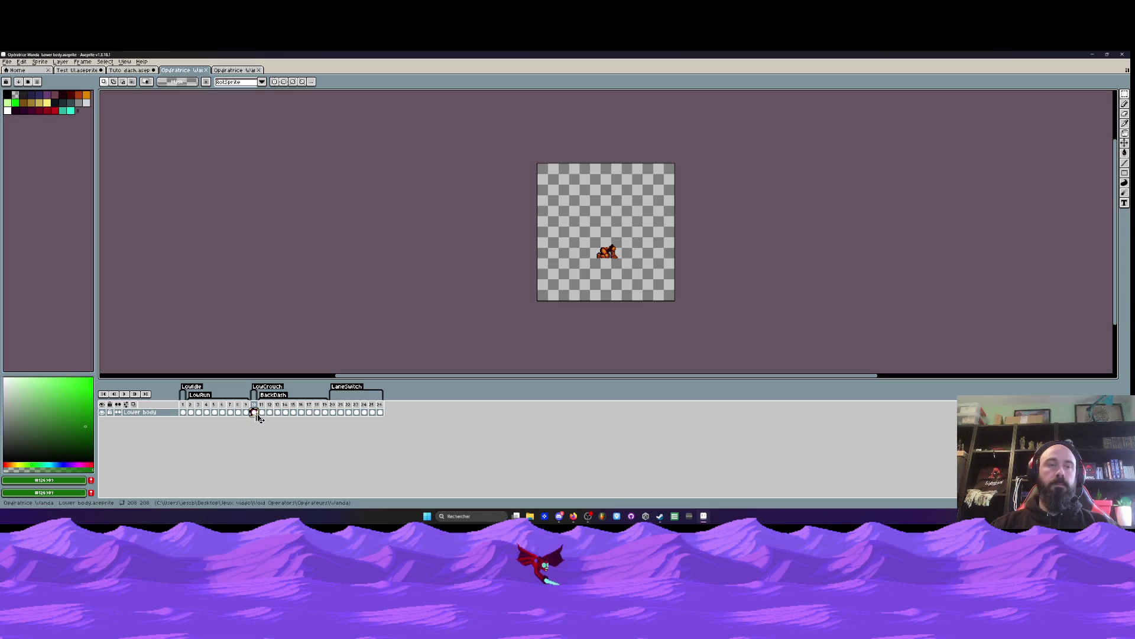
{"action": "left_click", "coordinate": [235, 70]}
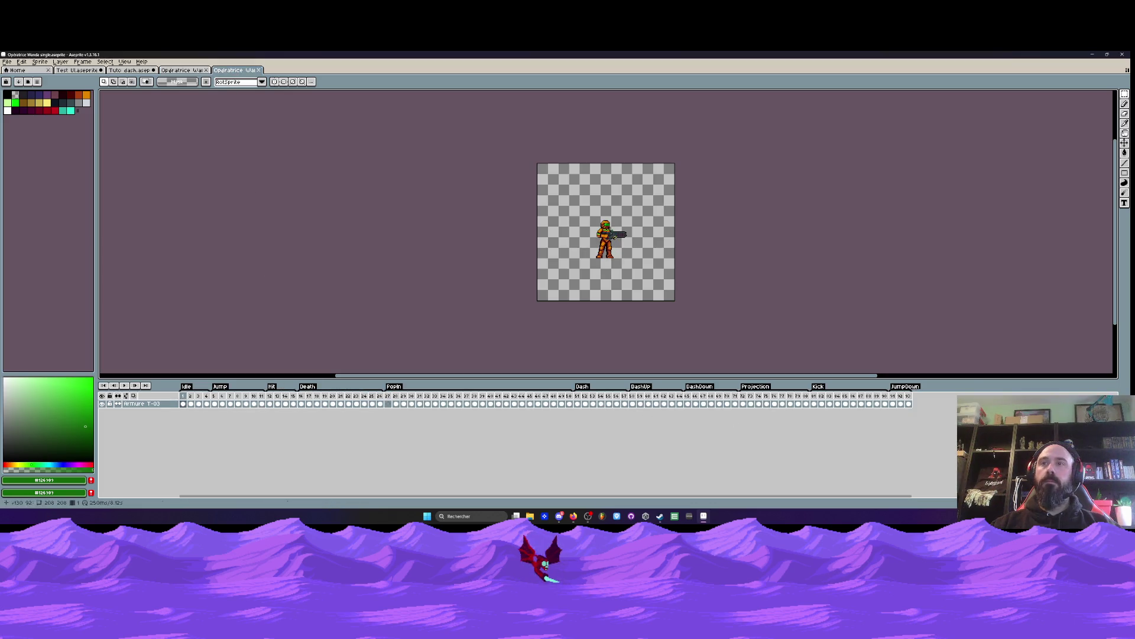
{"action": "key", "text": "ctrl+shift+Tab"}
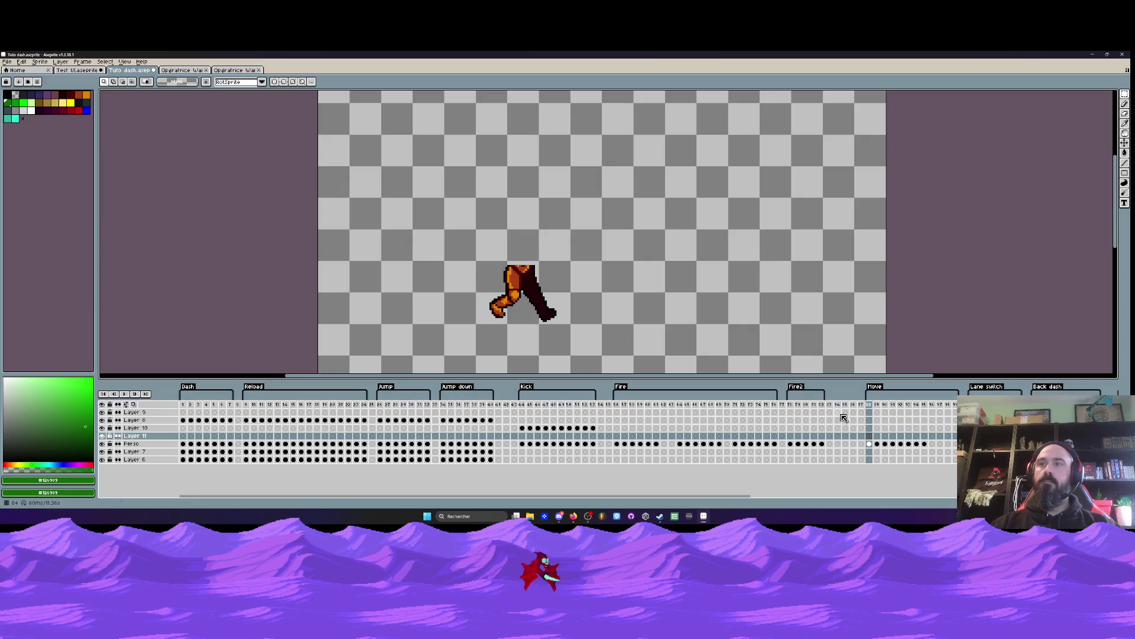
Step: Paste onto Perso frame 85, review Fire frames 56–57, and return to frame 88
{"action": "left_click", "coordinate": [845, 443]}
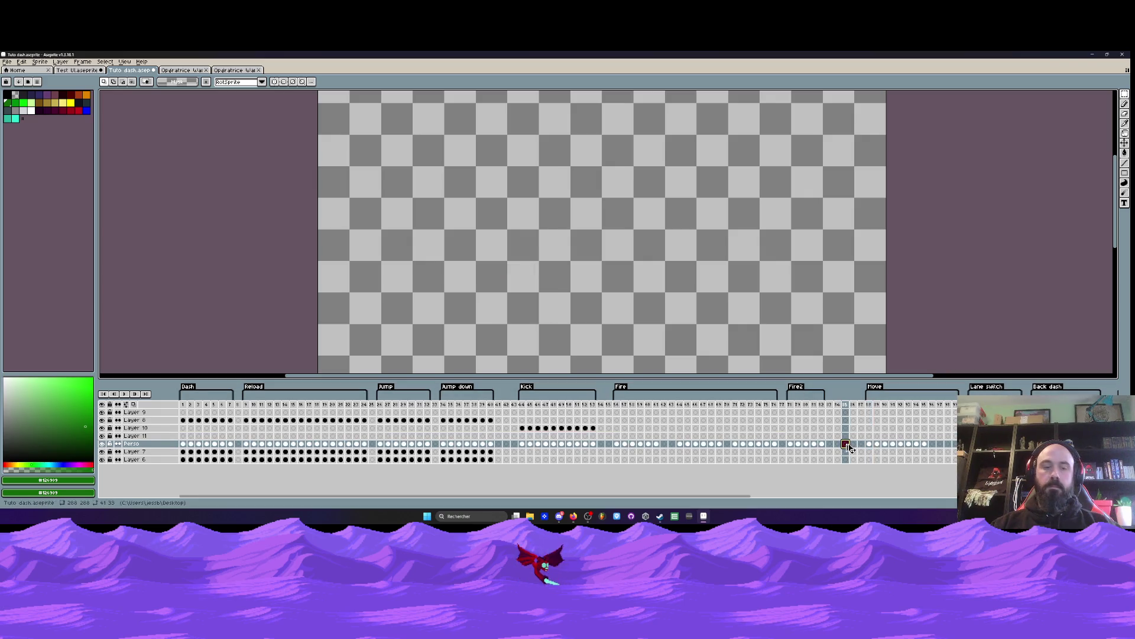
{"action": "key", "text": "ctrl+v"}
{"action": "left_click", "coordinate": [792, 445]}
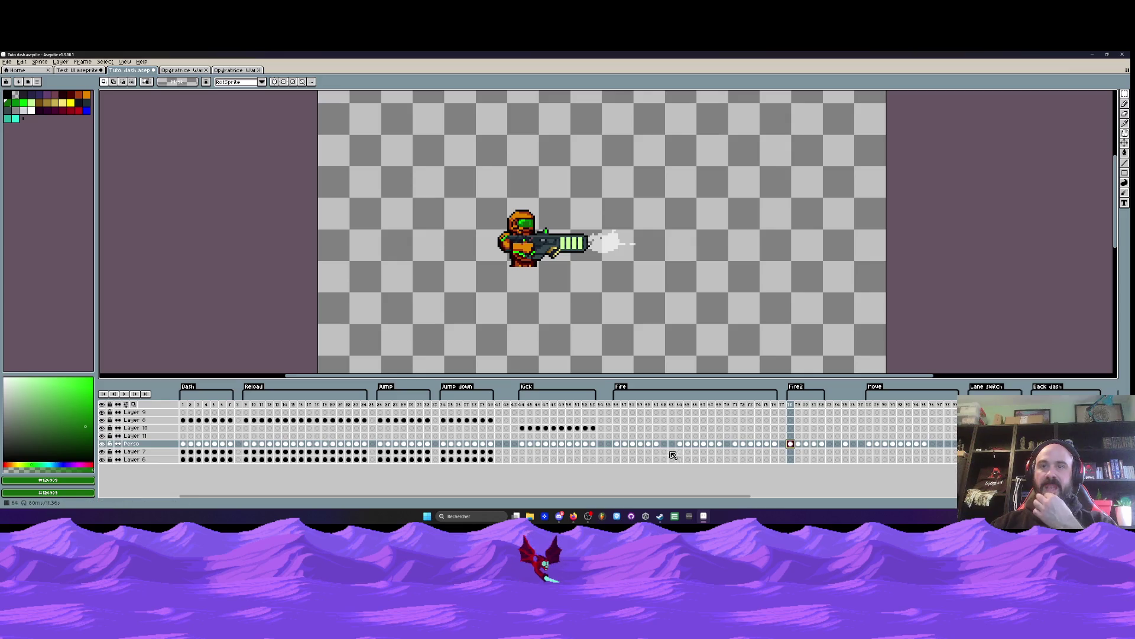
{"action": "left_click", "coordinate": [618, 445]}
{"action": "left_click", "coordinate": [626, 445]}
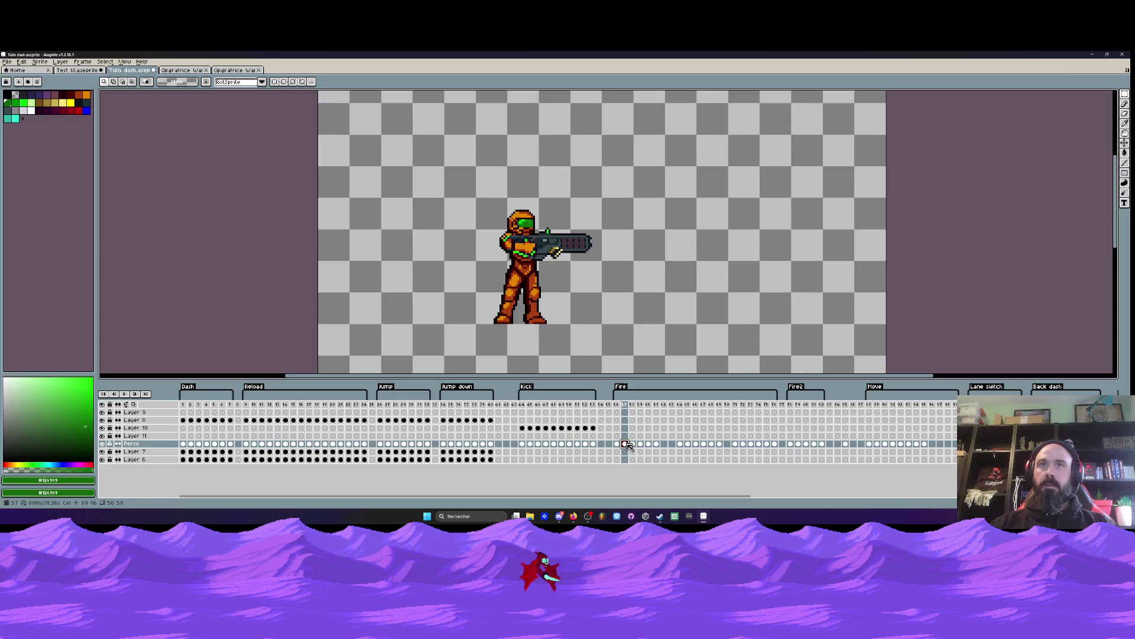
{"action": "left_click", "coordinate": [869, 436]}
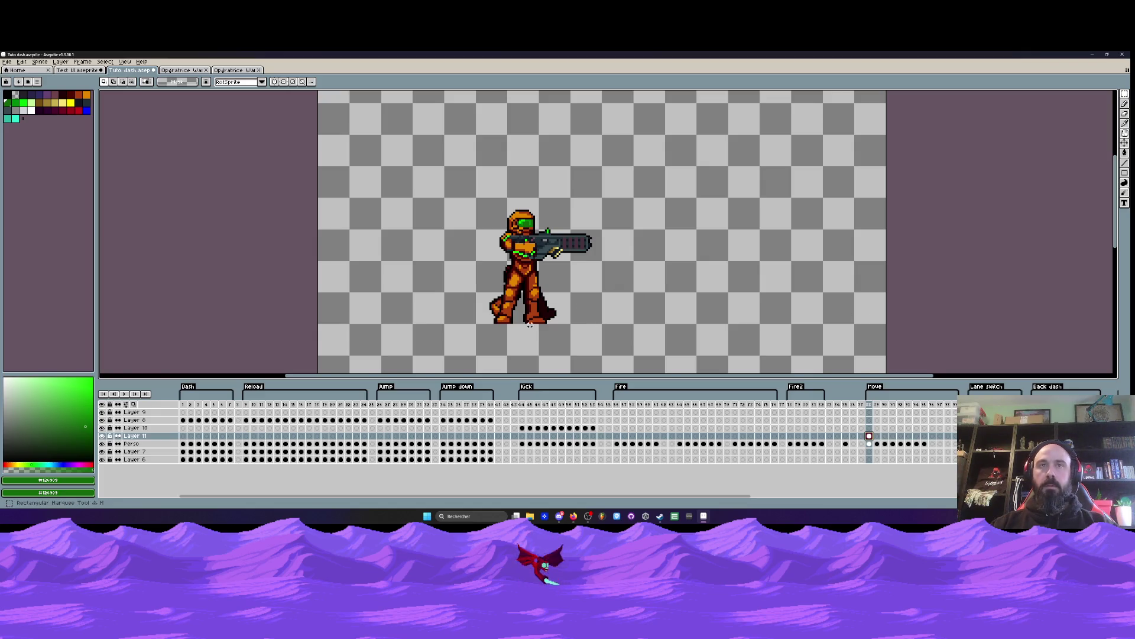
Step: Delete the standing legs in frame 88 to expose the running legs
{"action": "scroll", "coordinate": [507, 267], "scroll_direction": "up", "scroll_amount": 2}
{"action": "left_click_drag", "start_coordinate": [476, 269], "coordinate": [562, 321]}
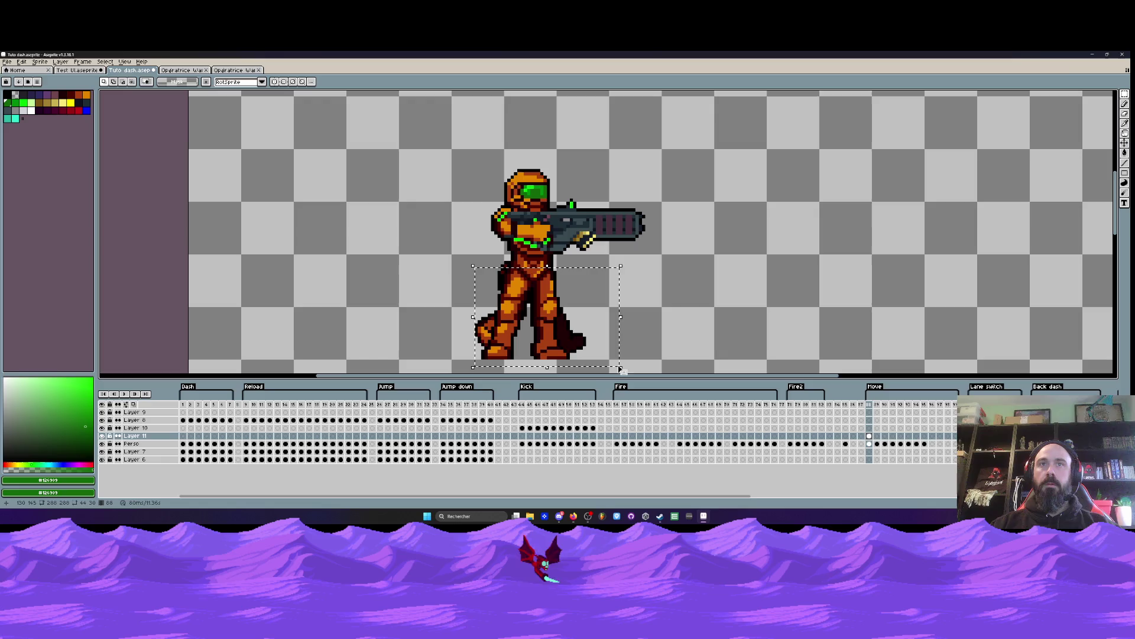
{"action": "key", "text": "Delete"}
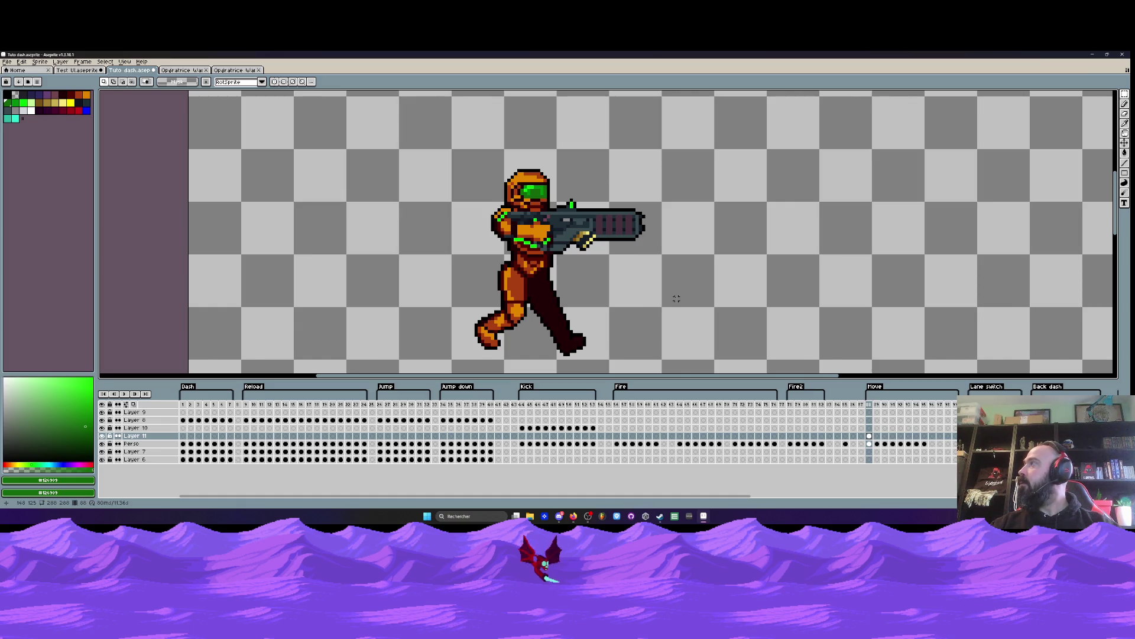
Step: Nudge the running legs on Perso one pixel down-right so they sit under the torso
{"action": "scroll", "coordinate": [607, 275], "scroll_direction": "up", "scroll_amount": 2}
{"action": "left_click_drag", "start_coordinate": [490, 257], "coordinate": [596, 312]}
{"action": "key", "text": "ctrl+d"}
{"action": "scroll", "coordinate": [593, 314], "scroll_direction": "down", "scroll_amount": 2}
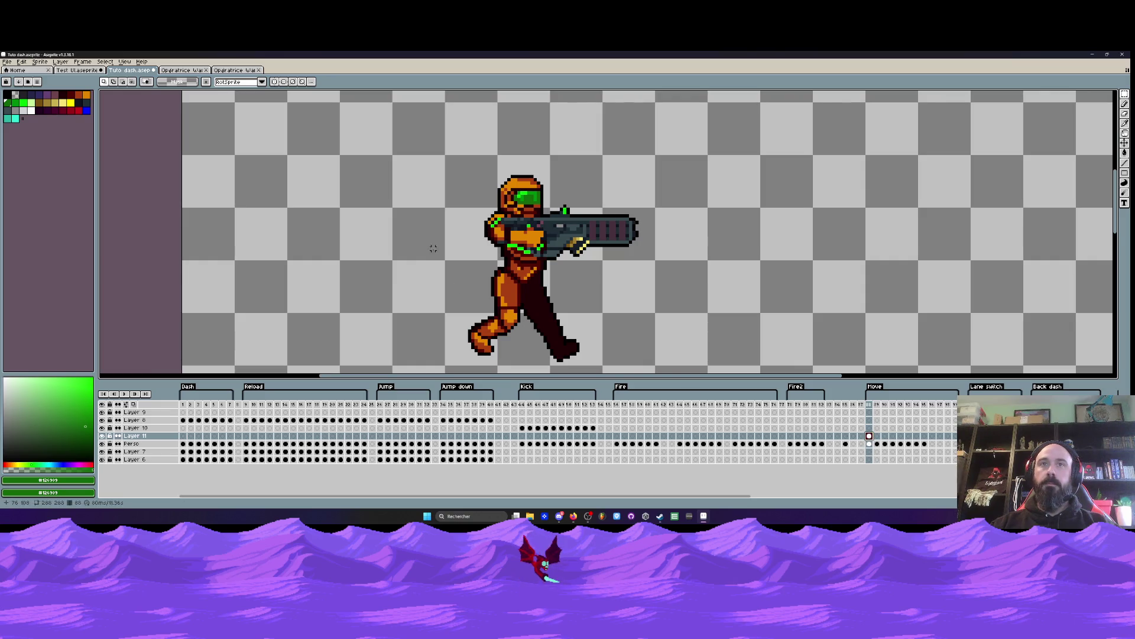
{"action": "key", "text": "ctrl+z"}
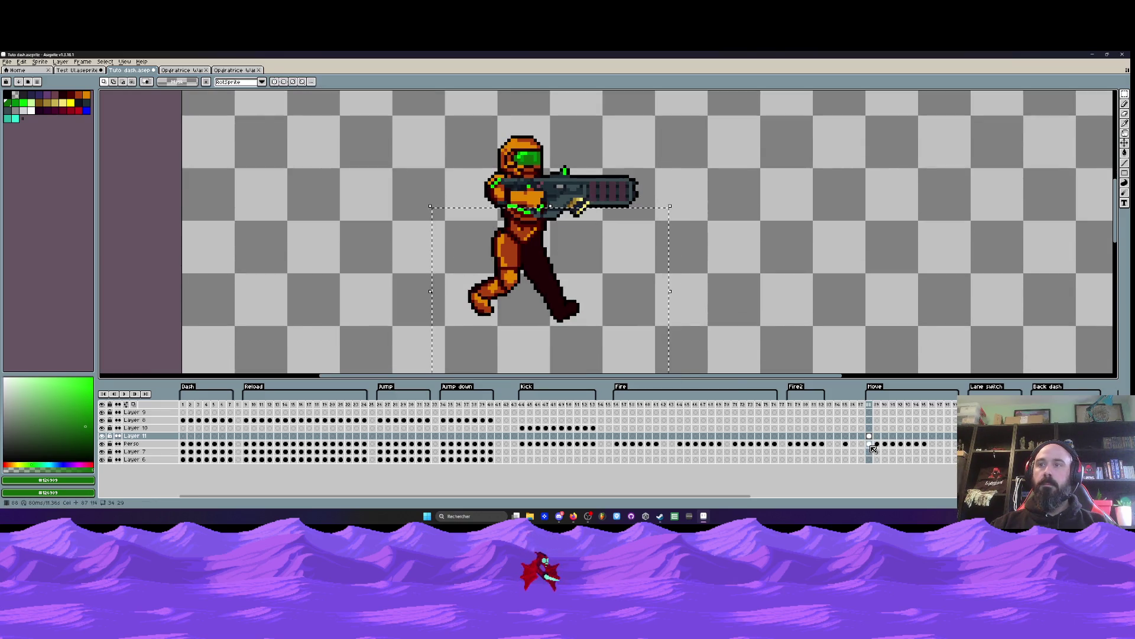
{"action": "key", "text": "Down"}
{"action": "left_click_drag", "start_coordinate": [555, 284], "coordinate": [536, 279]}
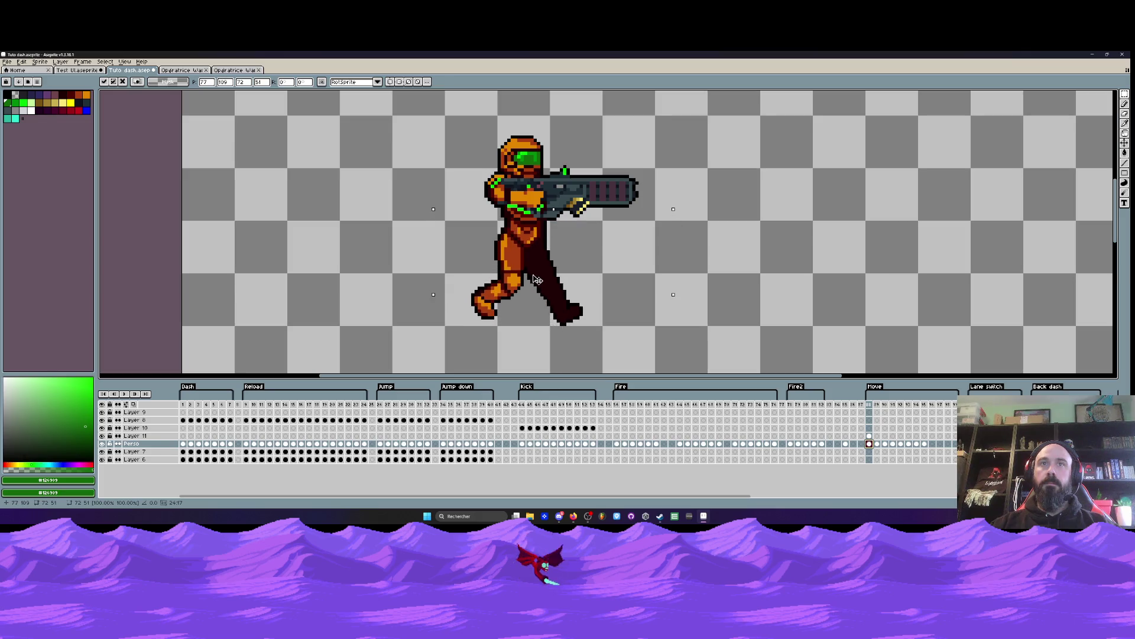
{"action": "key", "text": "Return"}
{"action": "key", "text": "Up"}
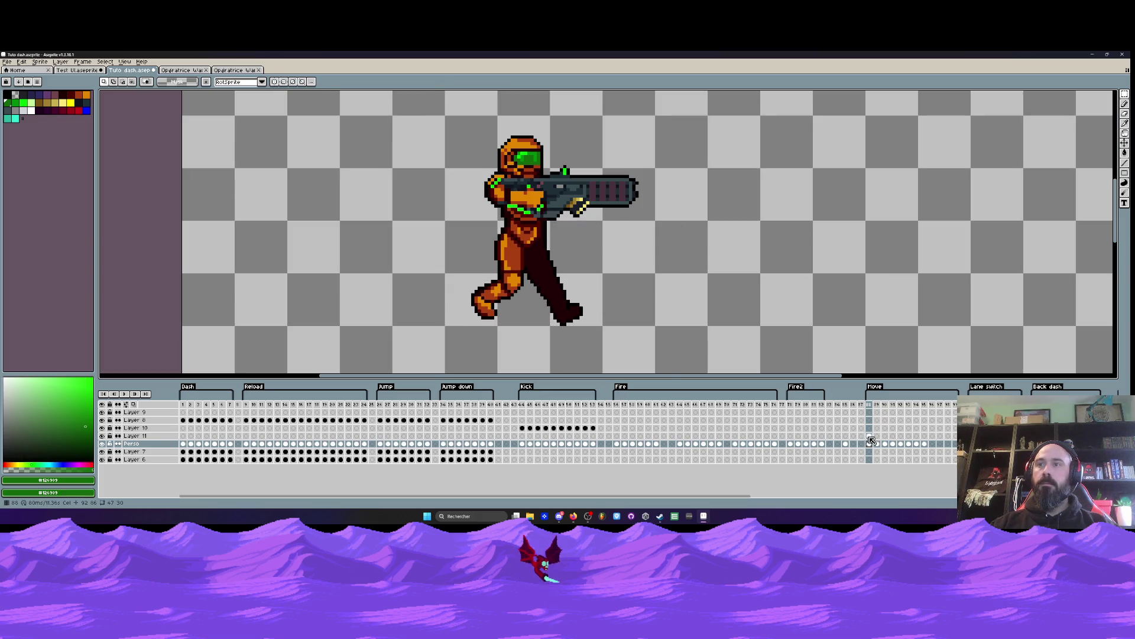
{"action": "key", "text": "b"}
{"action": "scroll", "coordinate": [534, 239], "scroll_direction": "up", "scroll_amount": 4}
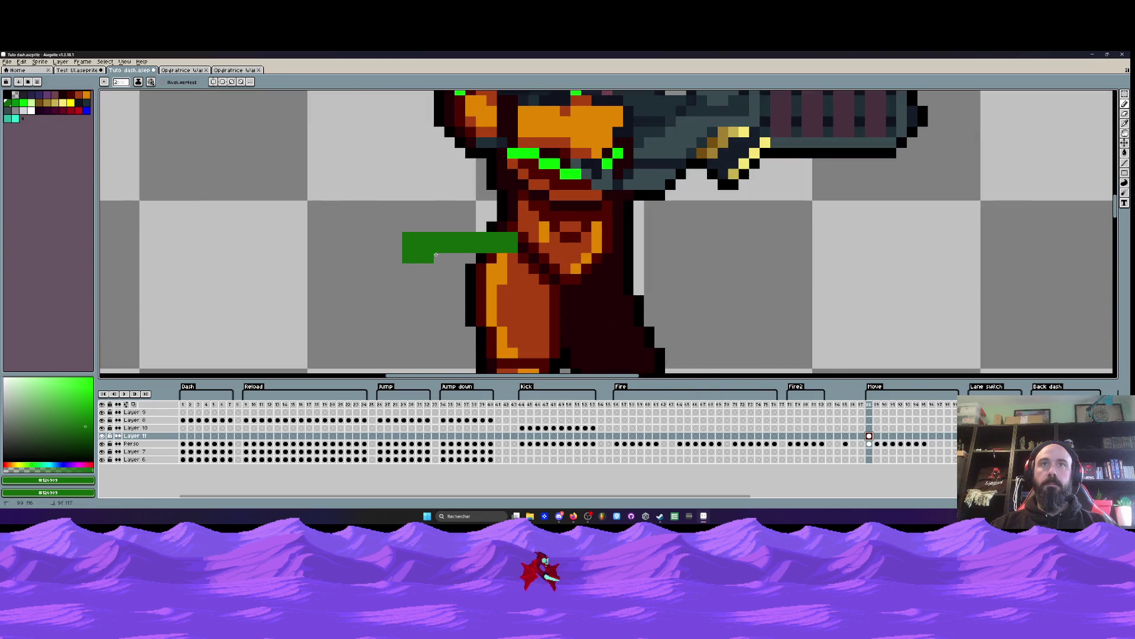
Step: Sample the suit's orange from the torso as the drawing colour
{"action": "right_click", "coordinate": [21, 99]}
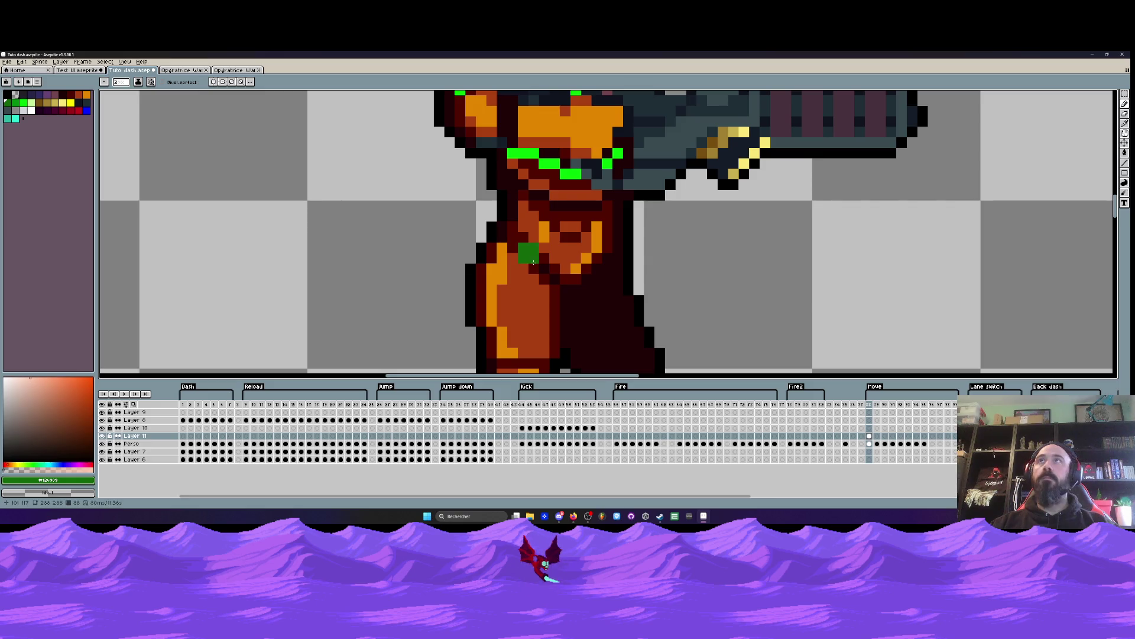
{"action": "scroll", "coordinate": [535, 247], "scroll_direction": "down", "scroll_amount": 4}
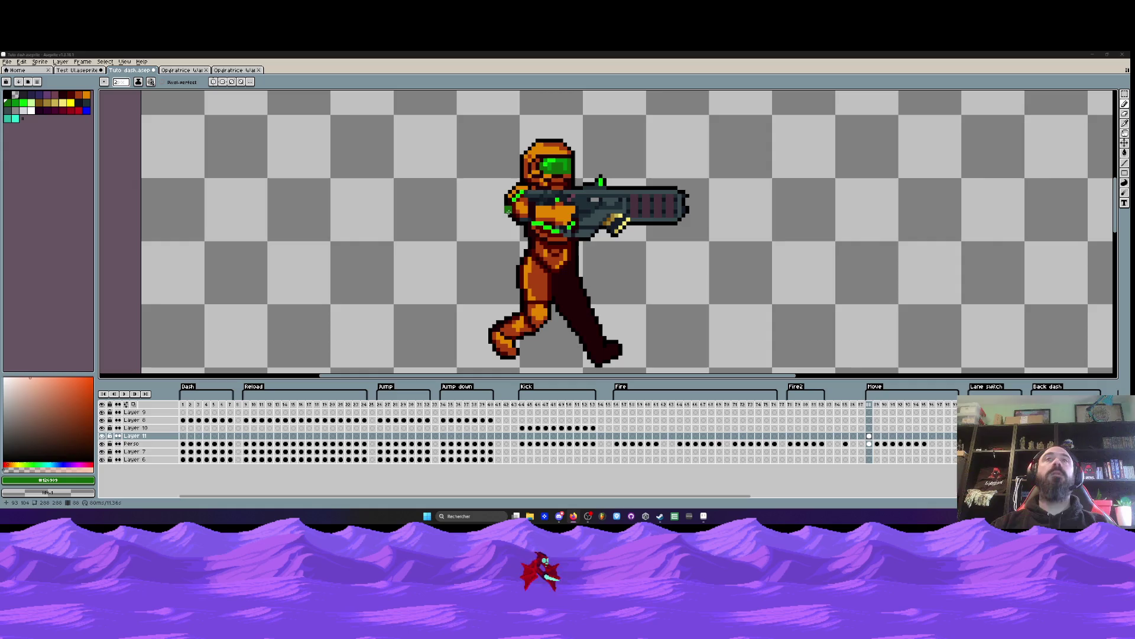
Step: Hide and re-show Layer 11 on frame 88 to check the legs alone
{"action": "left_click", "coordinate": [870, 406]}
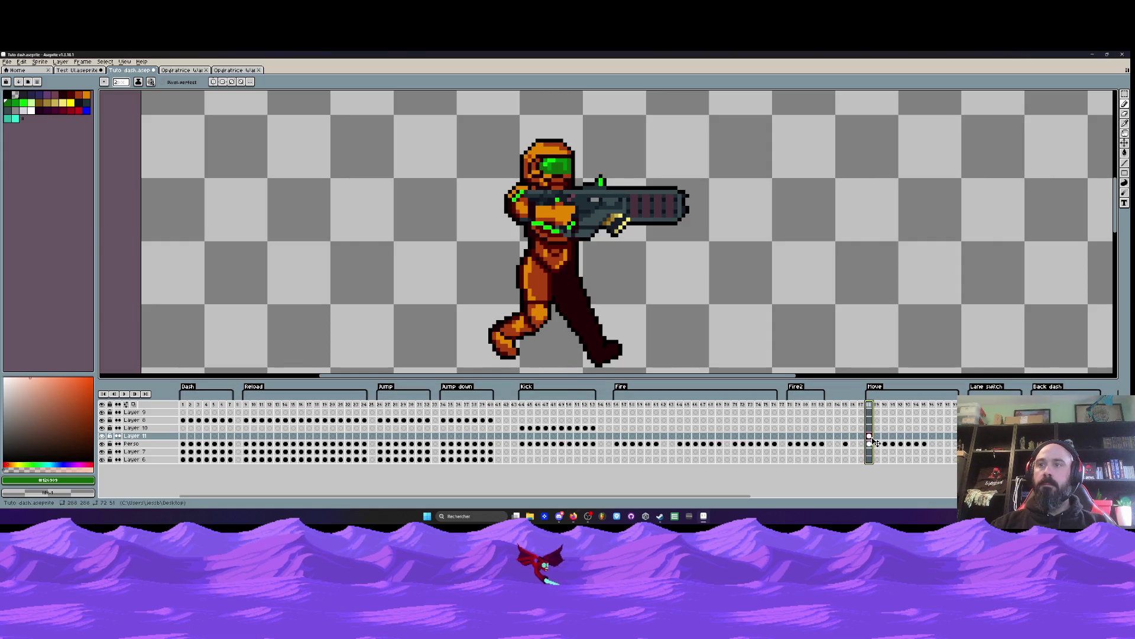
{"action": "left_click", "coordinate": [102, 436]}
{"action": "left_click", "coordinate": [102, 436]}
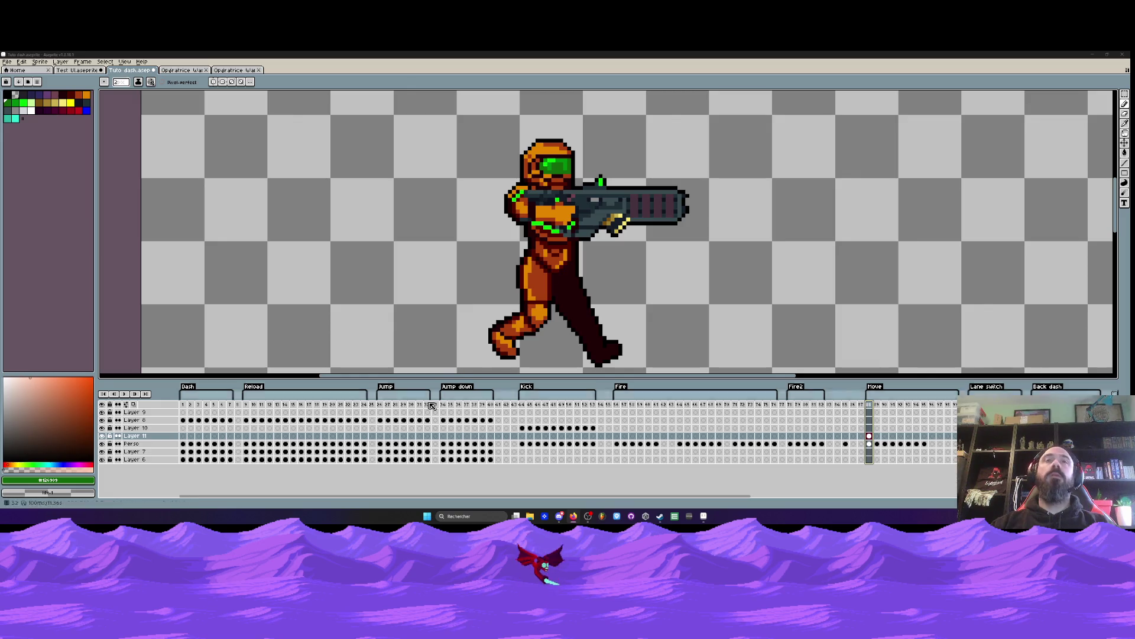
Step: Save Tuto dash and select frames 88–89
{"action": "left_click", "coordinate": [7, 62]}
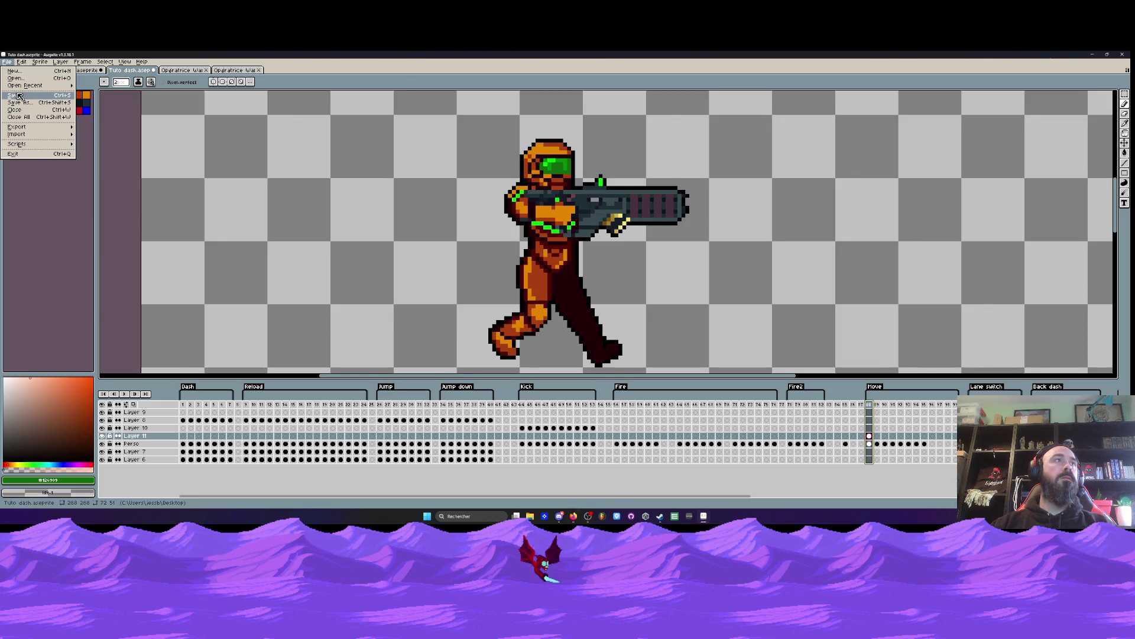
{"action": "left_click", "coordinate": [18, 95]}
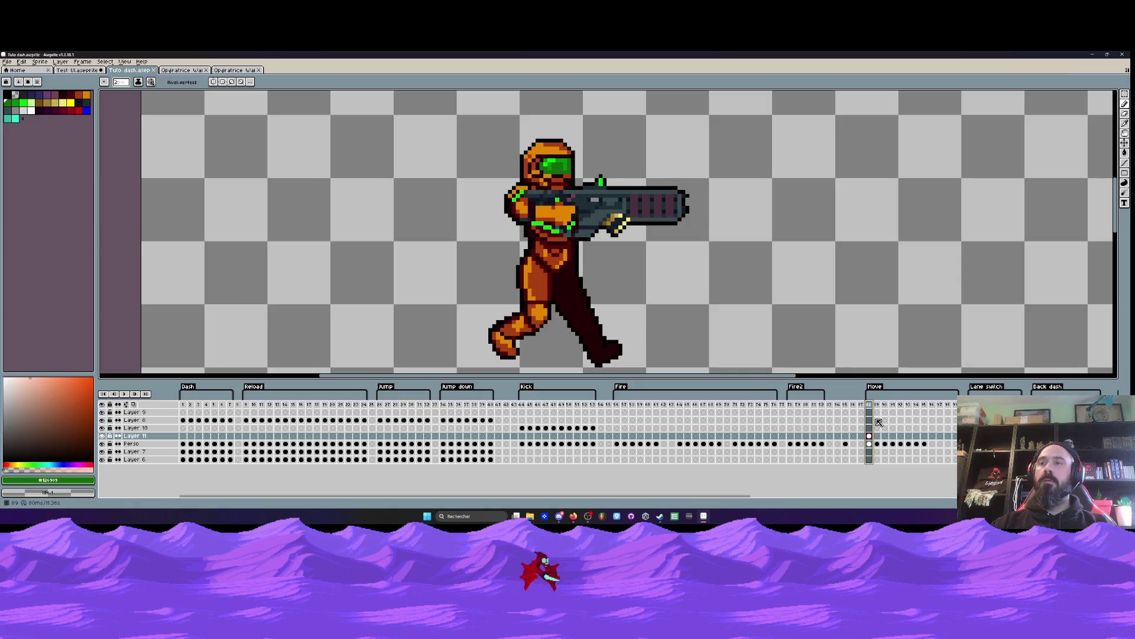
{"action": "mouse_move", "coordinate": [879, 408]}
{"action": "left_mouse_down"}
{"action": "mouse_move", "coordinate": [949, 408]}
{"action": "mouse_move", "coordinate": [869, 408]}
{"action": "left_mouse_up"}
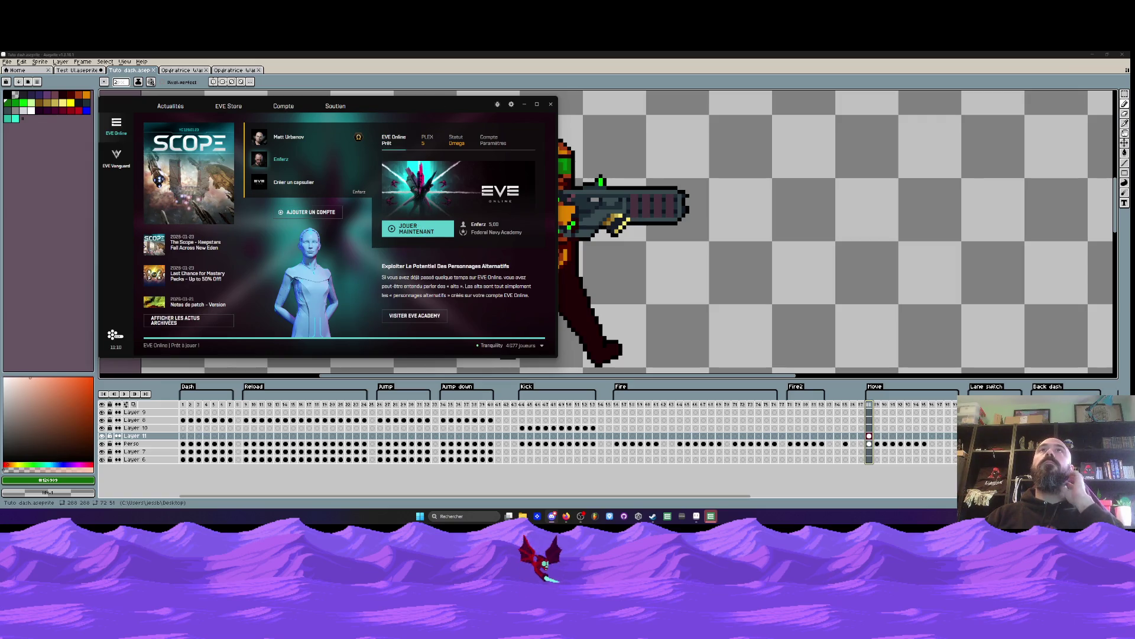
Step: Dismiss the EVE Online launcher to reveal the Tuto dash canvas
{"action": "left_click", "coordinate": [419, 230]}
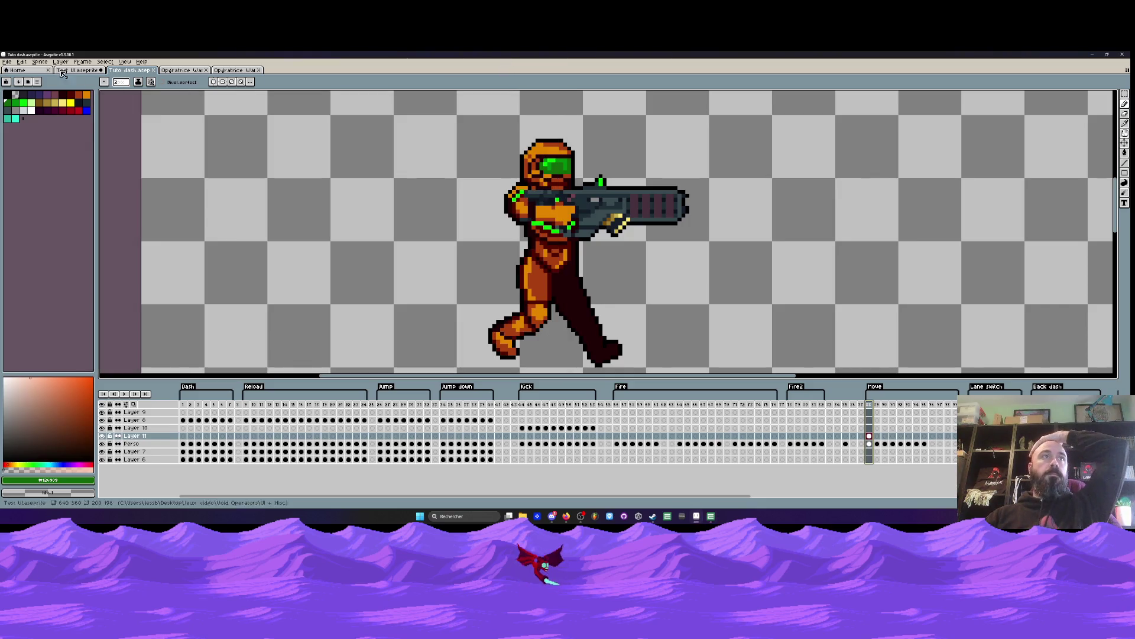
Step: Open the File menu and close it without choosing anything
{"action": "left_click", "coordinate": [7, 61]}
{"action": "left_click", "coordinate": [172, 93]}
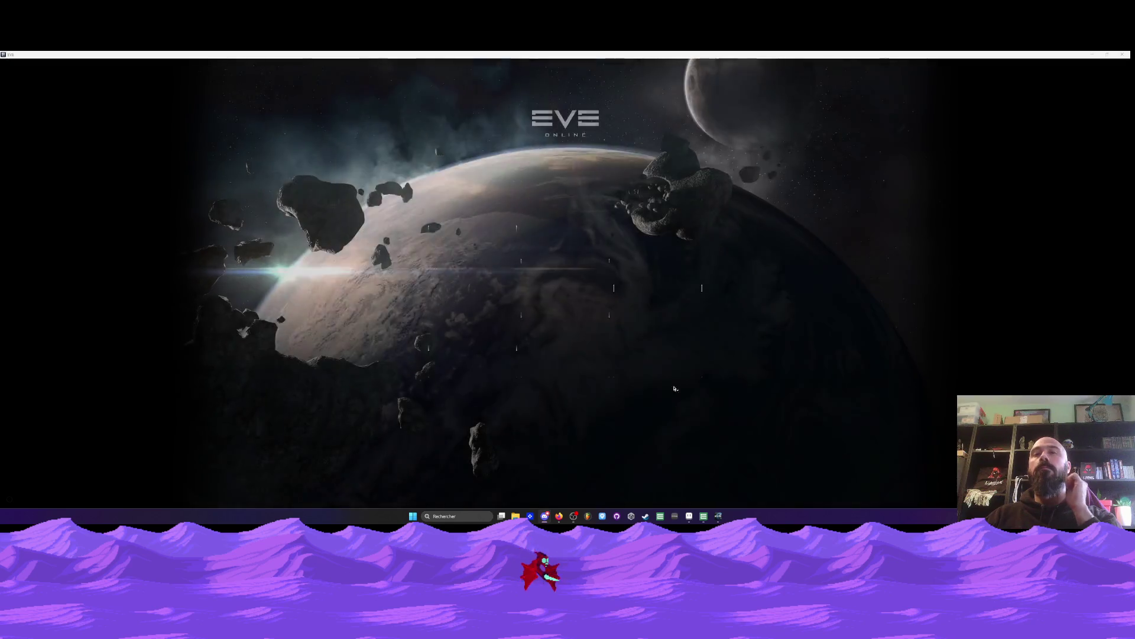
Step: Enter the game with the character, then read and close the new kill report
{"action": "left_click", "coordinate": [473, 243]}
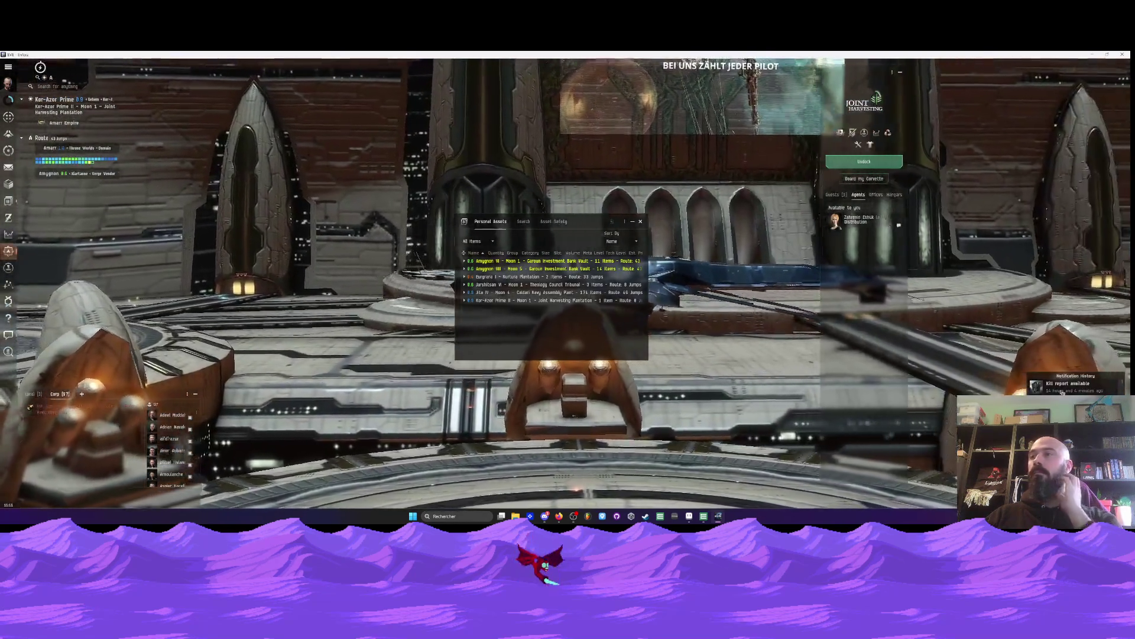
{"action": "left_click", "coordinate": [1062, 385]}
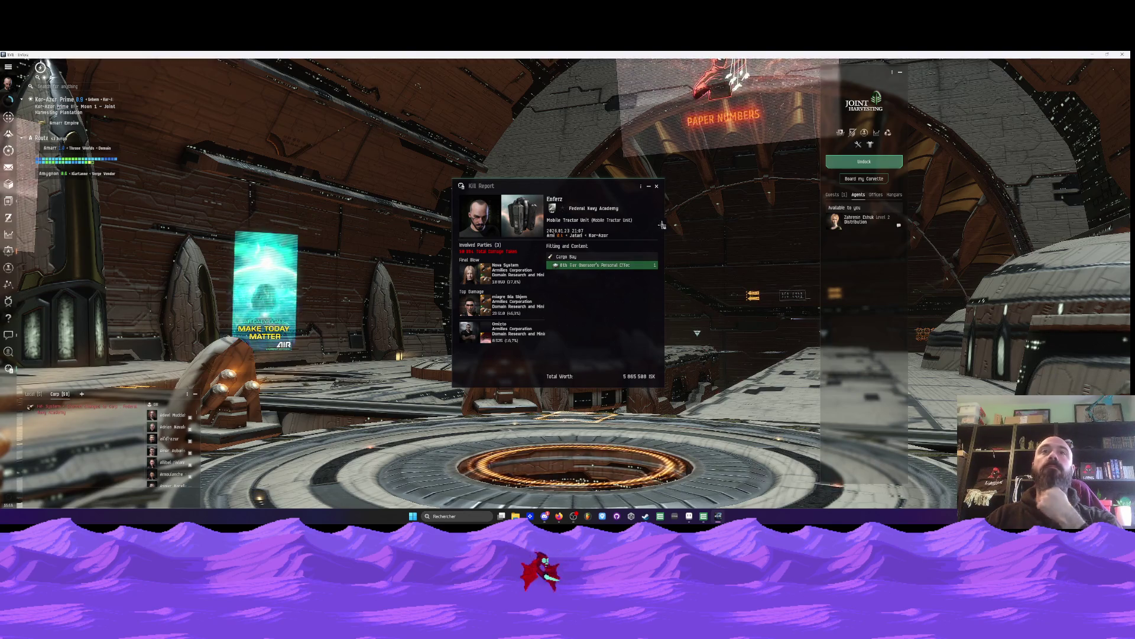
{"action": "key", "text": "ctrl+w"}
{"action": "key", "text": "alt+t"}
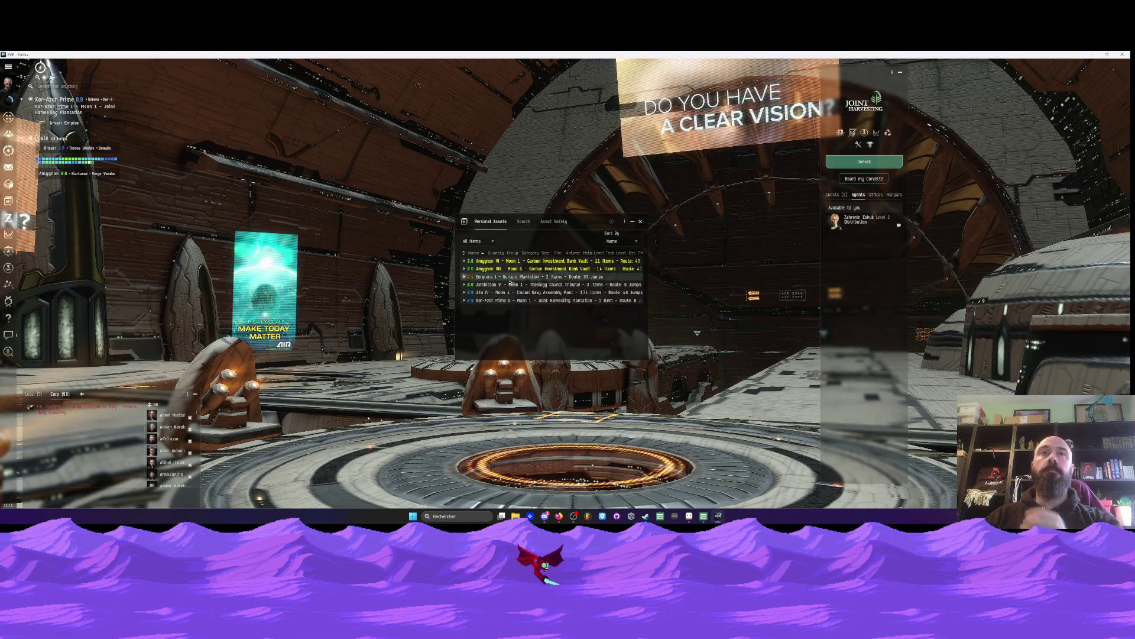
Step: Check the Ship hangar in the Inventory, then undock the ship into space
{"action": "left_click", "coordinate": [9, 184]}
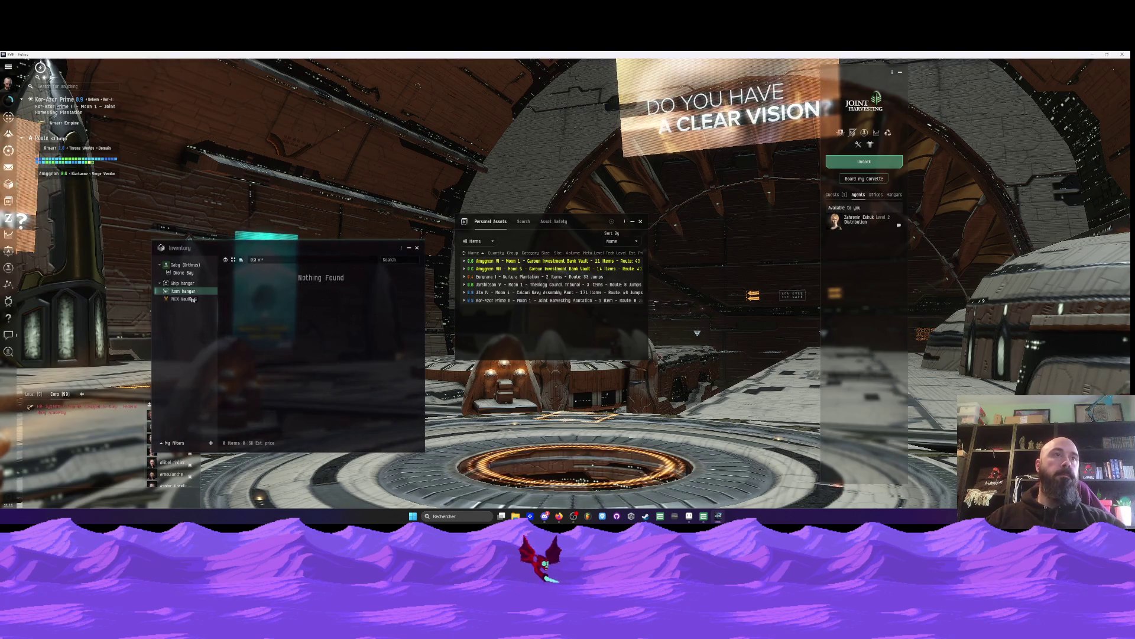
{"action": "left_click", "coordinate": [181, 283]}
{"action": "left_click", "coordinate": [418, 248]}
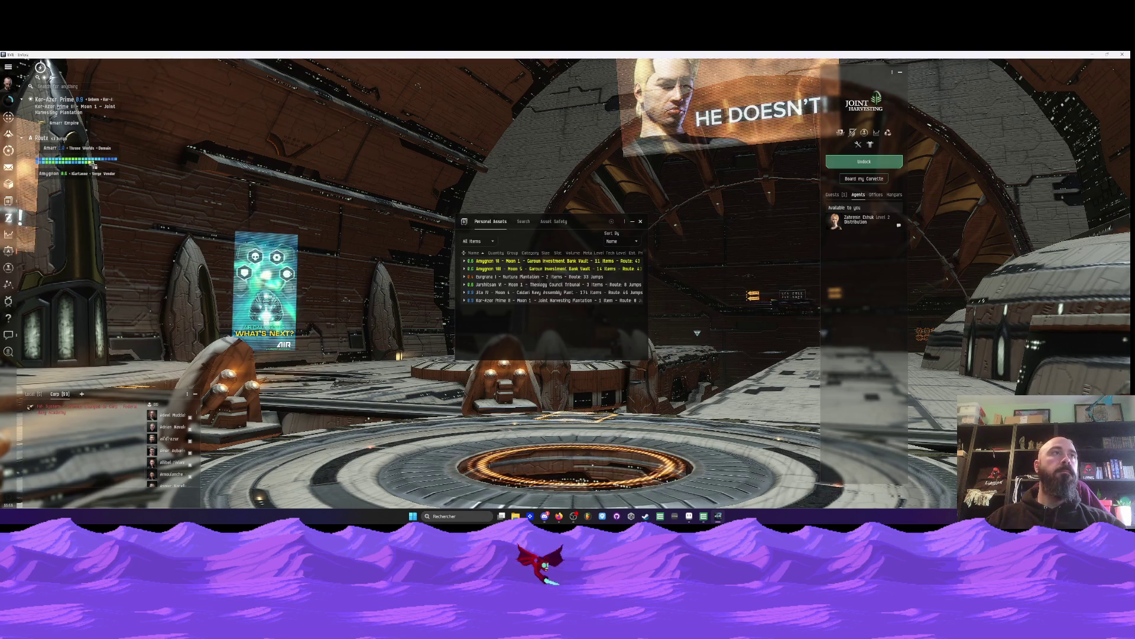
{"action": "mouse_move", "coordinate": [95, 166]}
{"action": "left_click_drag", "start_coordinate": [100, 169], "coordinate": [174, 188]}
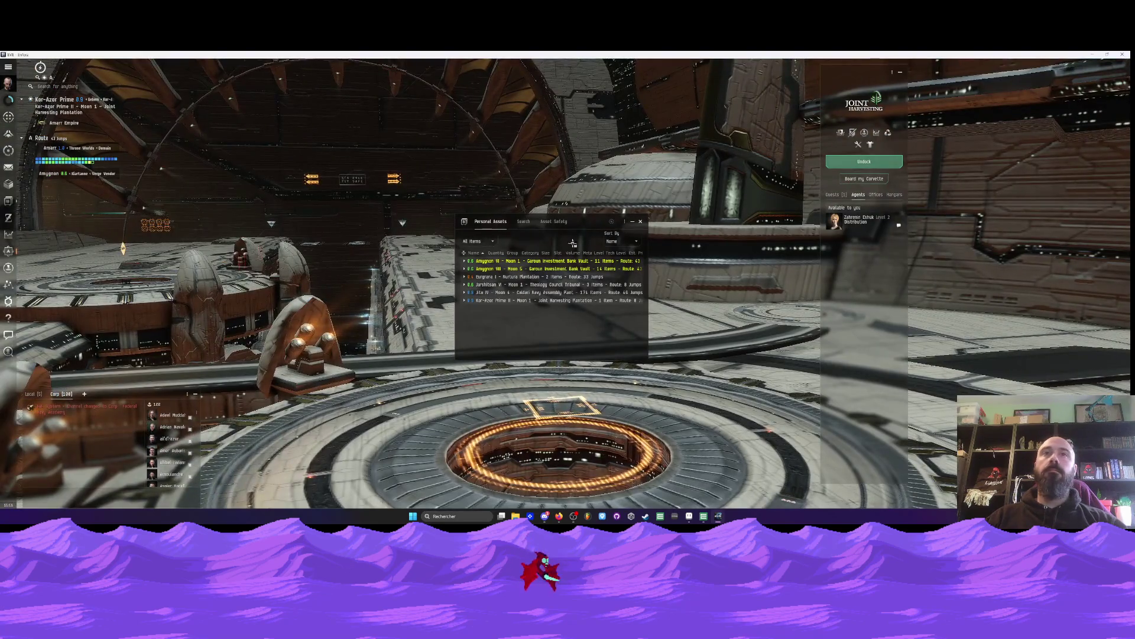
{"action": "left_click", "coordinate": [640, 221]}
{"action": "left_click", "coordinate": [864, 161]}
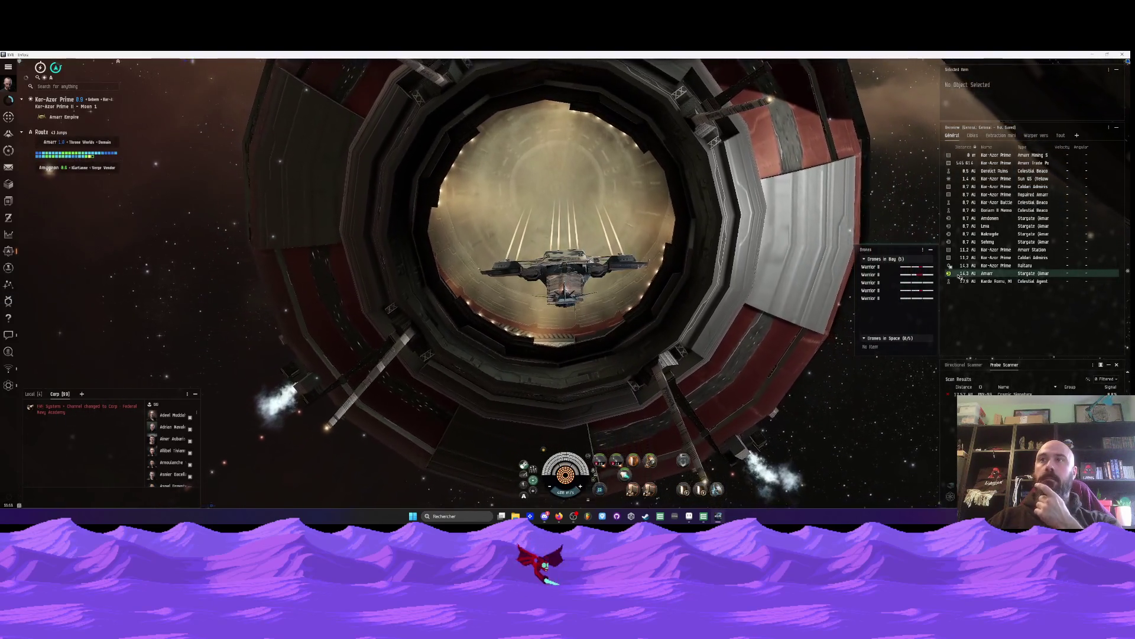
Step: Dock at the Joint Harvesting Plantation station using its radial menu
{"action": "left_click", "coordinate": [585, 230]}
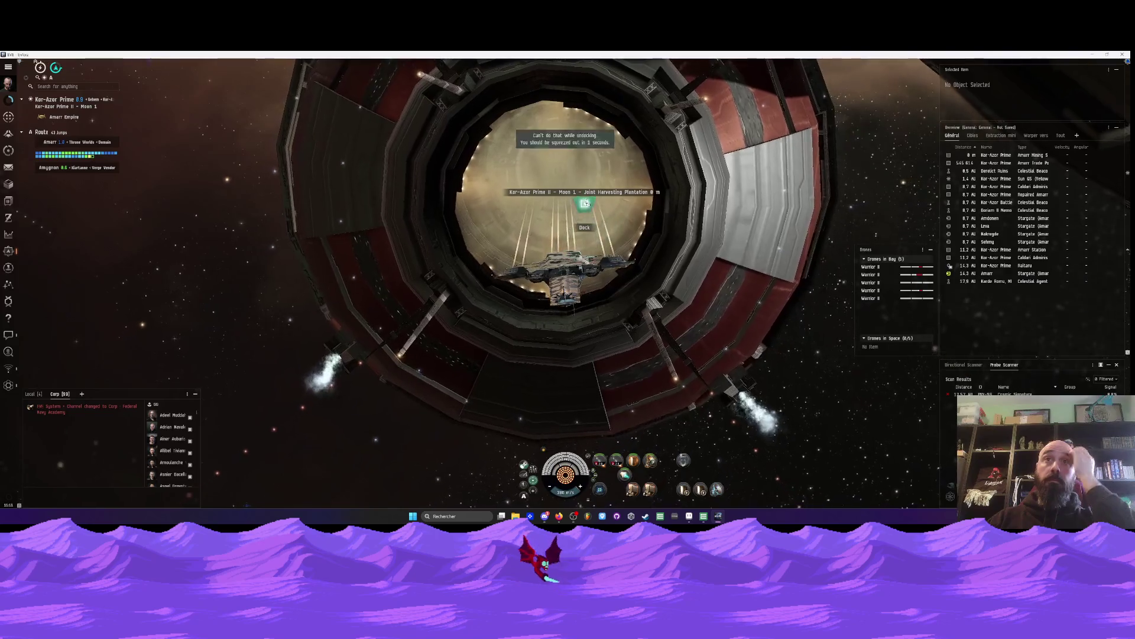
{"action": "left_click", "coordinate": [584, 227]}
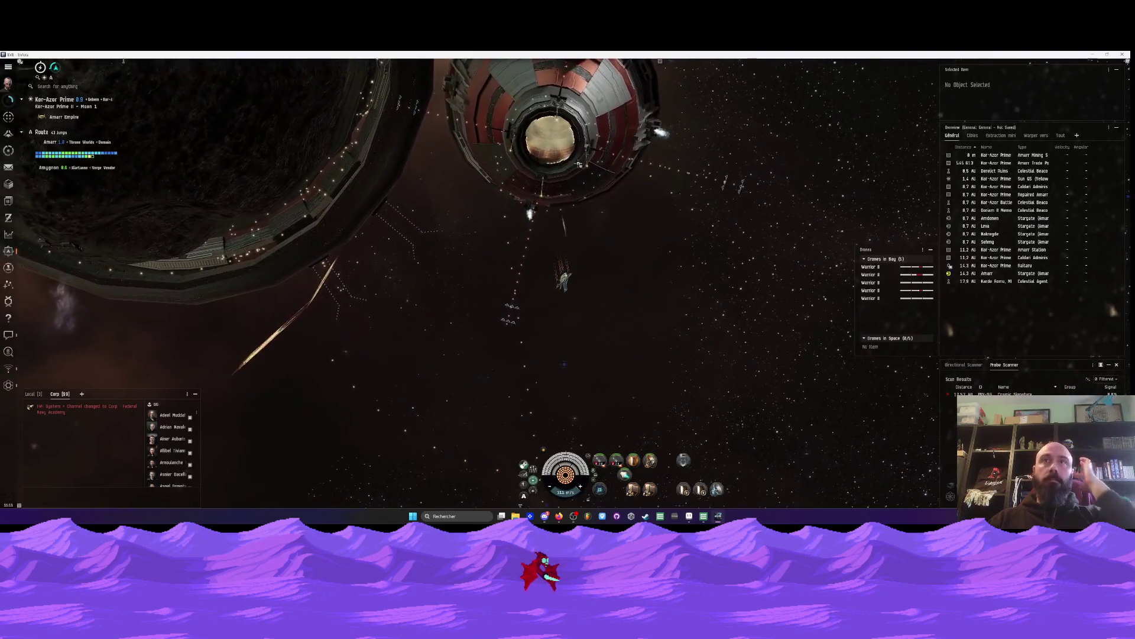
{"action": "left_click", "coordinate": [579, 155]}
{"action": "left_click", "coordinate": [579, 134]}
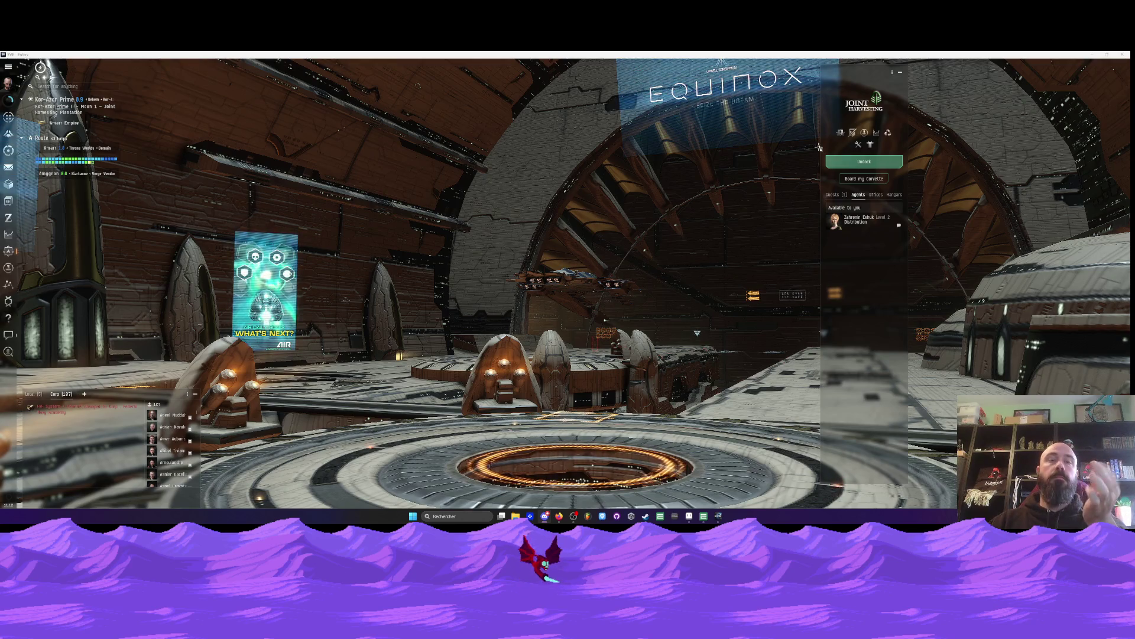
Step: Repair the Gaby ship's damaged Warrior II drones, then switch back to Aseprite's Tuto dash
{"action": "left_click", "coordinate": [858, 144]}
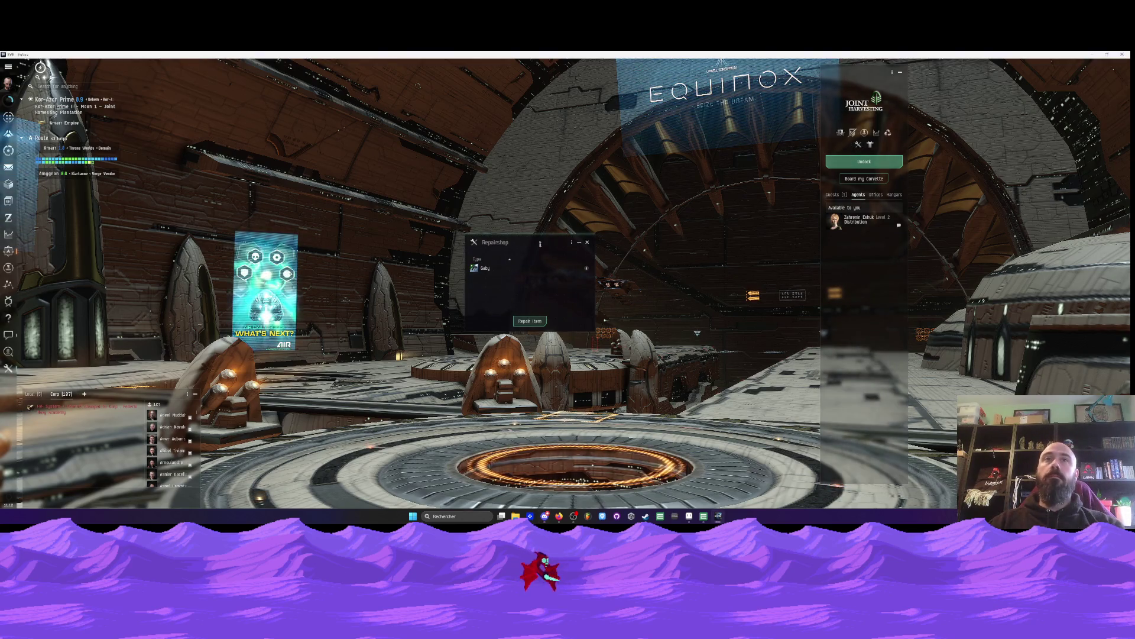
{"action": "left_click", "coordinate": [496, 268]}
{"action": "left_click", "coordinate": [530, 321]}
{"action": "left_click", "coordinate": [547, 320]}
{"action": "left_click", "coordinate": [543, 323]}
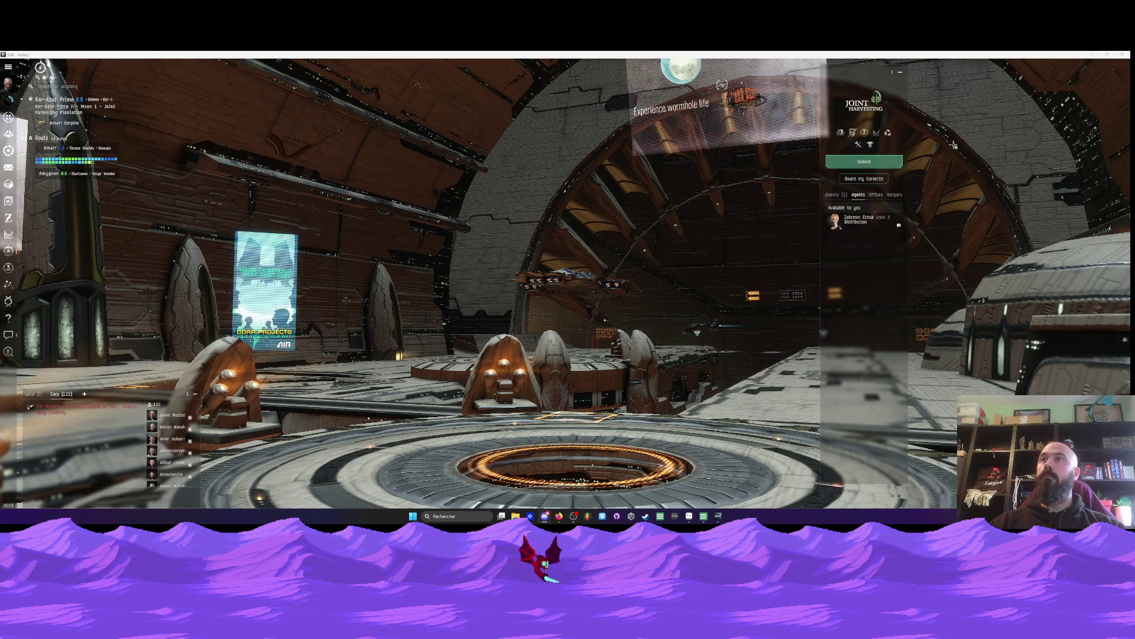
{"action": "key", "text": "alt+Tab"}
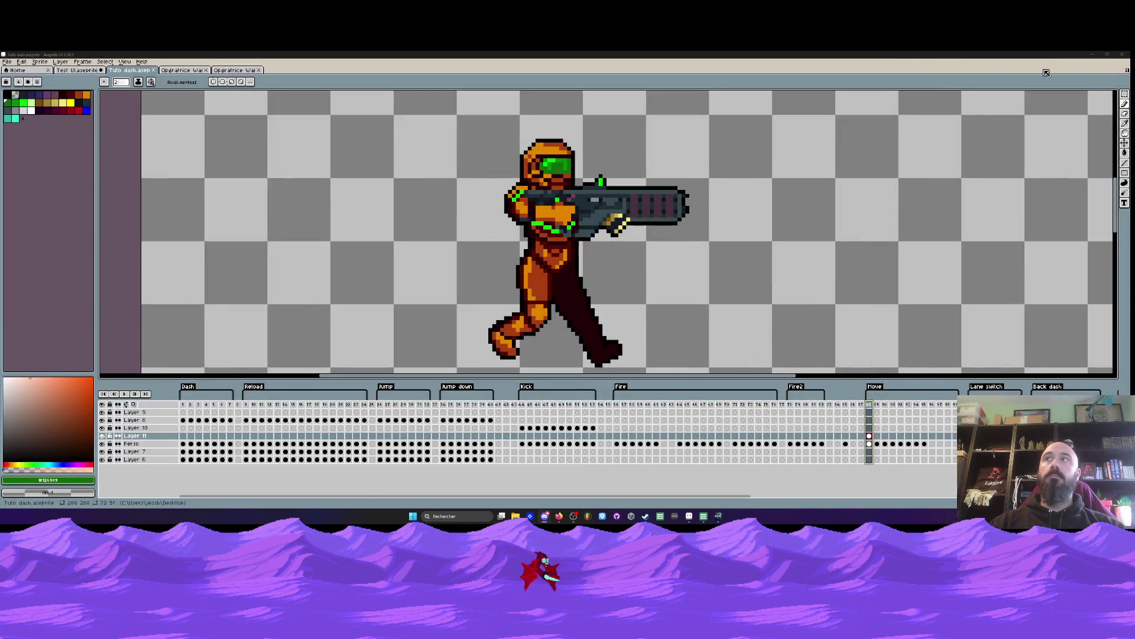
Step: Minimize Aseprite and restore it from the taskbar with the Pyctos sheet showing
{"action": "left_click", "coordinate": [1093, 55]}
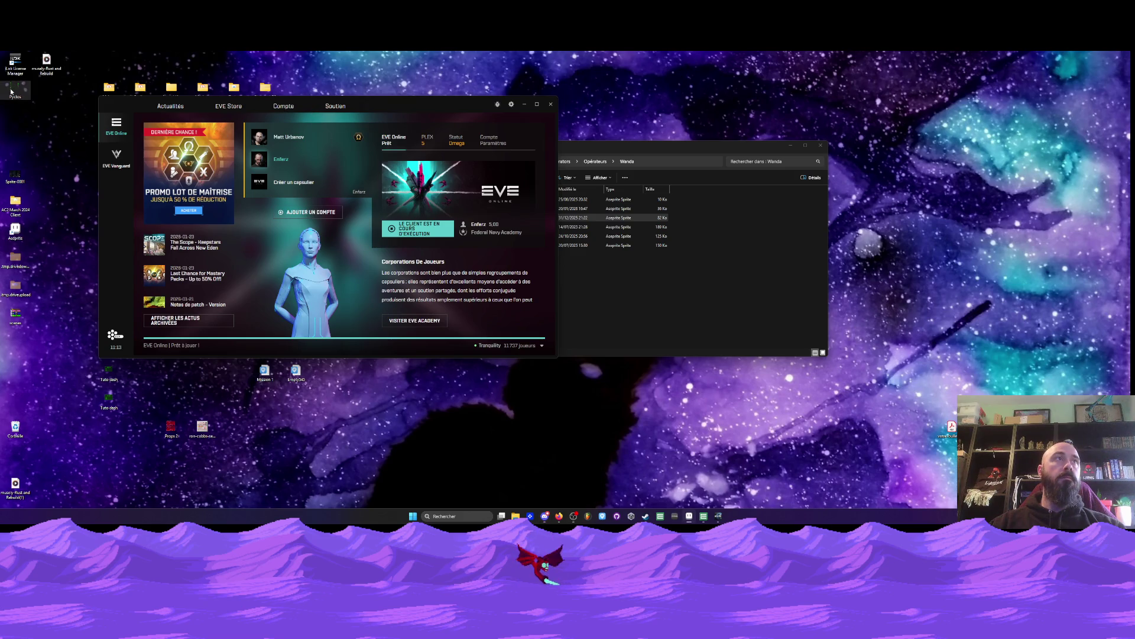
{"action": "left_click", "coordinate": [691, 517]}
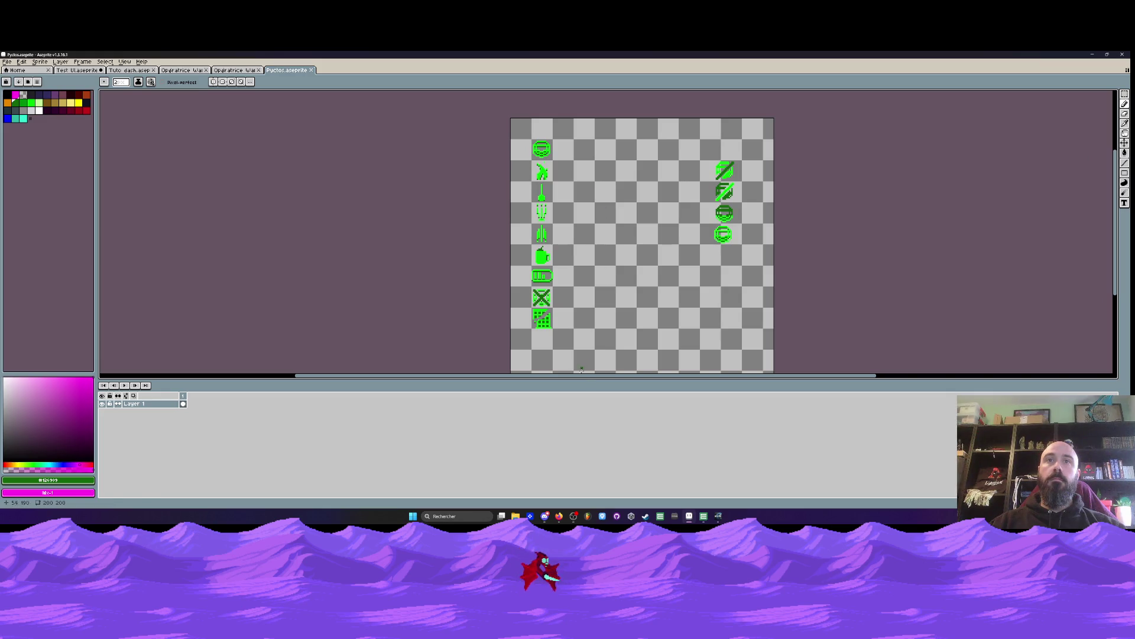
Step: Enlarge and zoom the Pyctos canvas, snip its left icon column, then minimize Aseprite
{"action": "left_click_drag", "start_coordinate": [579, 380], "coordinate": [578, 449]}
{"action": "scroll", "coordinate": [627, 175], "scroll_direction": "up", "scroll_amount": 1}
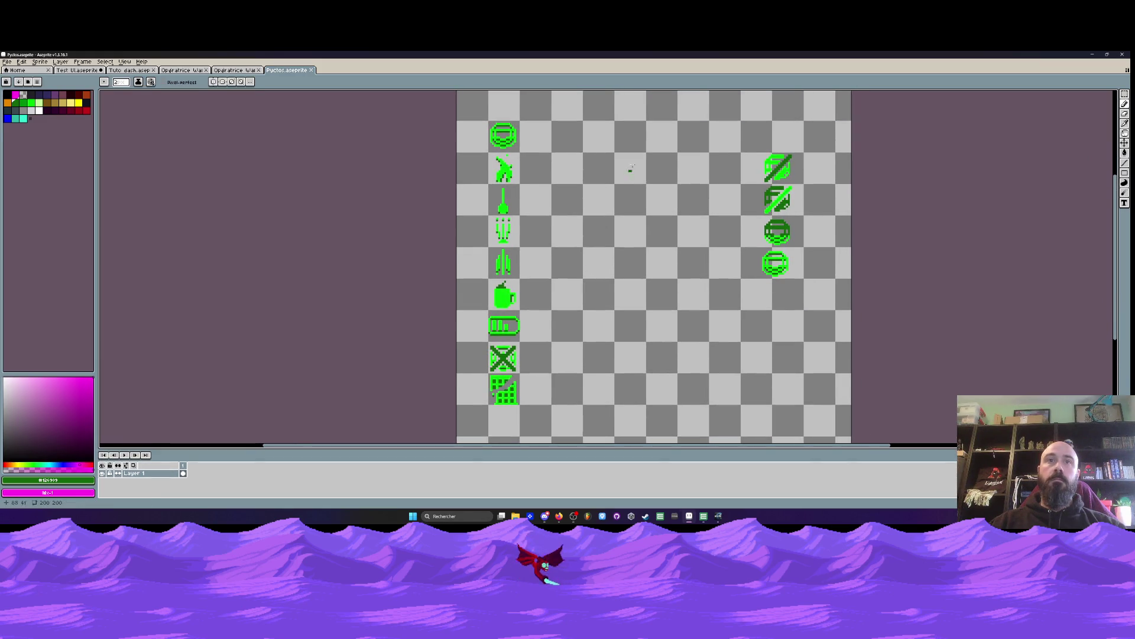
{"action": "key", "text": "super+shift+s"}
{"action": "mouse_move", "coordinate": [471, 113]}
{"action": "left_mouse_down"}
{"action": "mouse_move", "coordinate": [570, 353]}
{"action": "mouse_move", "coordinate": [548, 424]}
{"action": "mouse_move", "coordinate": [539, 417]}
{"action": "left_mouse_up"}
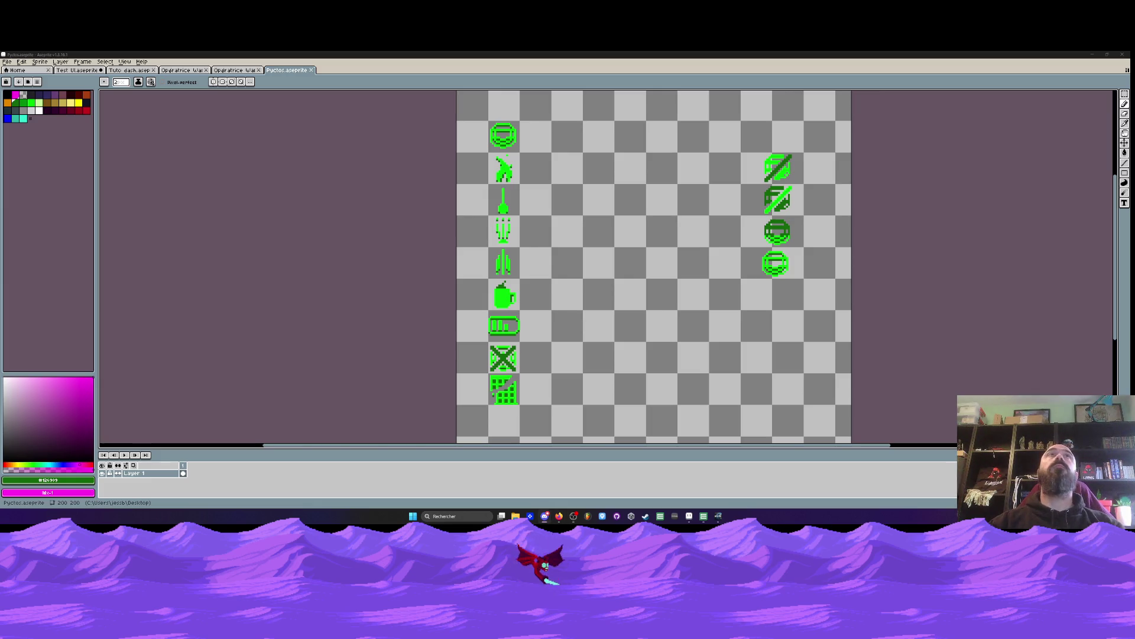
{"action": "left_click", "coordinate": [1091, 55]}
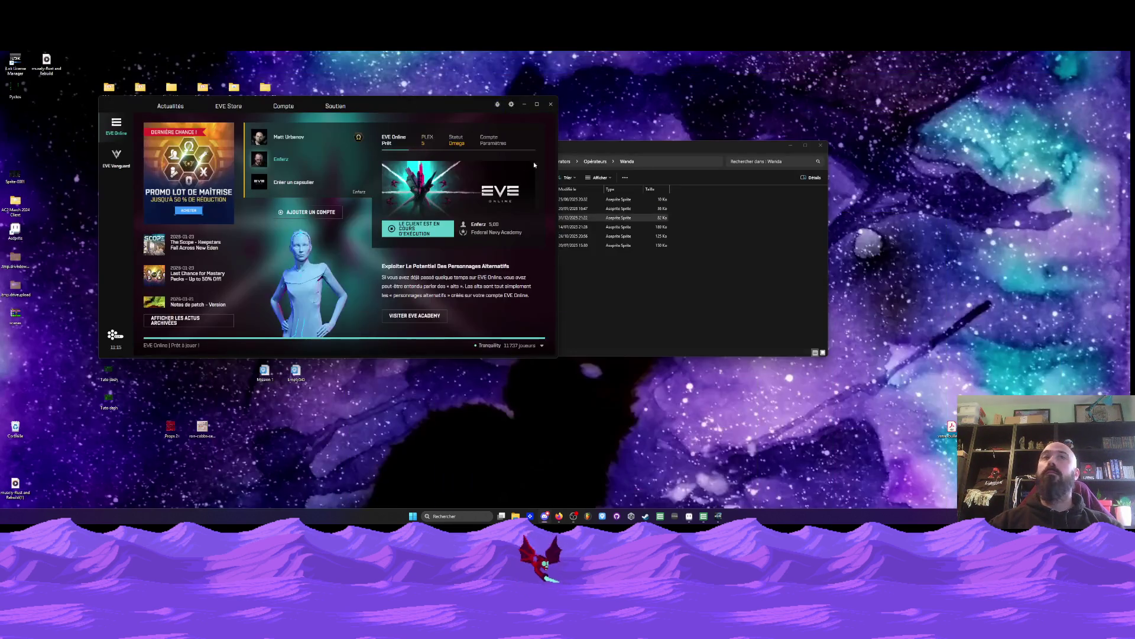
Step: Close the EVE launcher and bring the EVE Online game window back up
{"action": "left_click", "coordinate": [519, 106]}
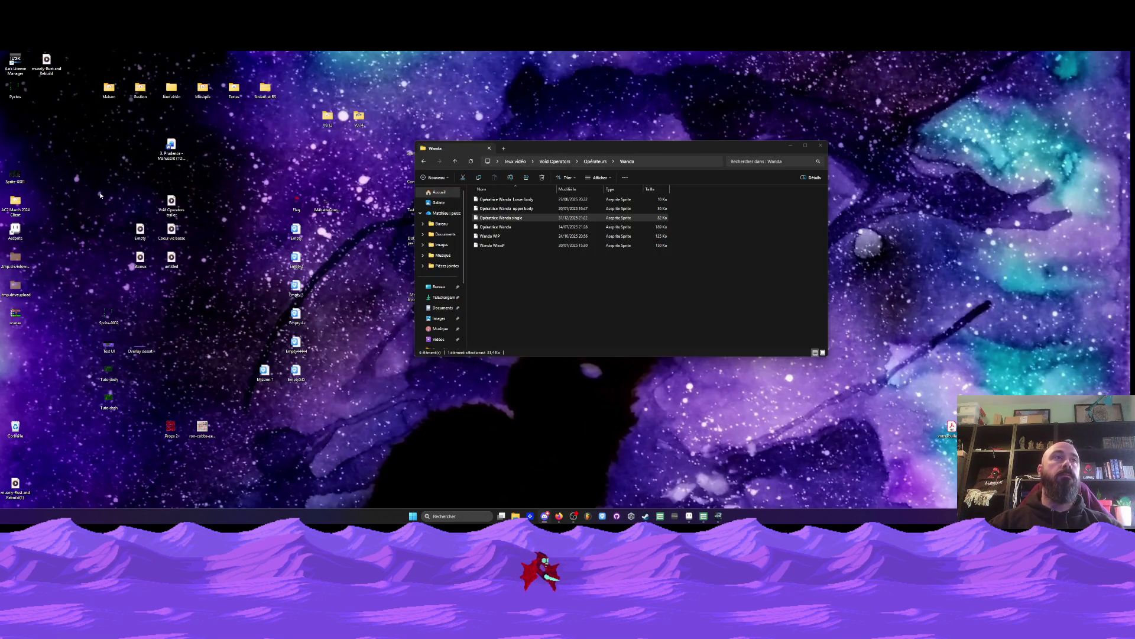
{"action": "left_click_drag", "start_coordinate": [202, 427], "coordinate": [341, 235]}
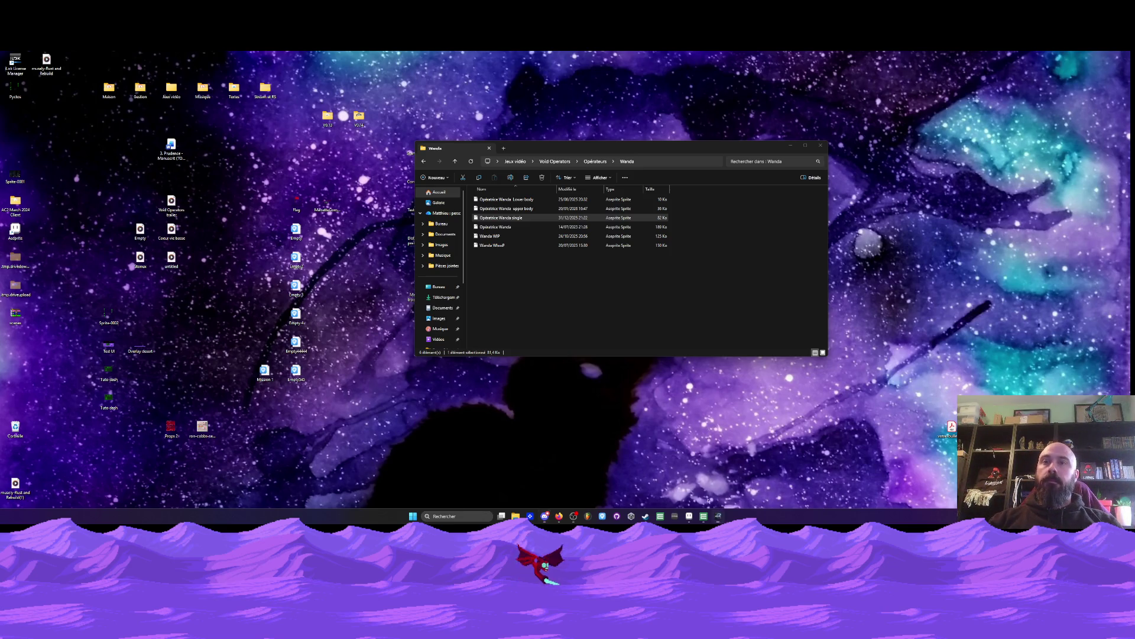
{"action": "left_click", "coordinate": [717, 515]}
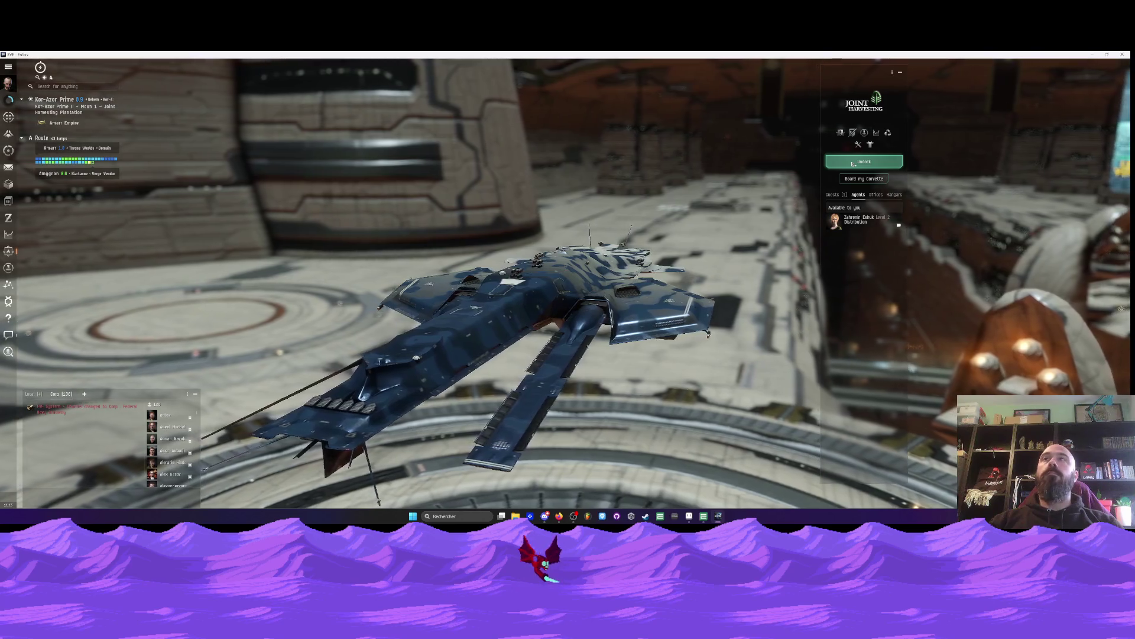
Step: Undock the ship and warp it to Sarum Prime from the overview
{"action": "left_click", "coordinate": [853, 163]}
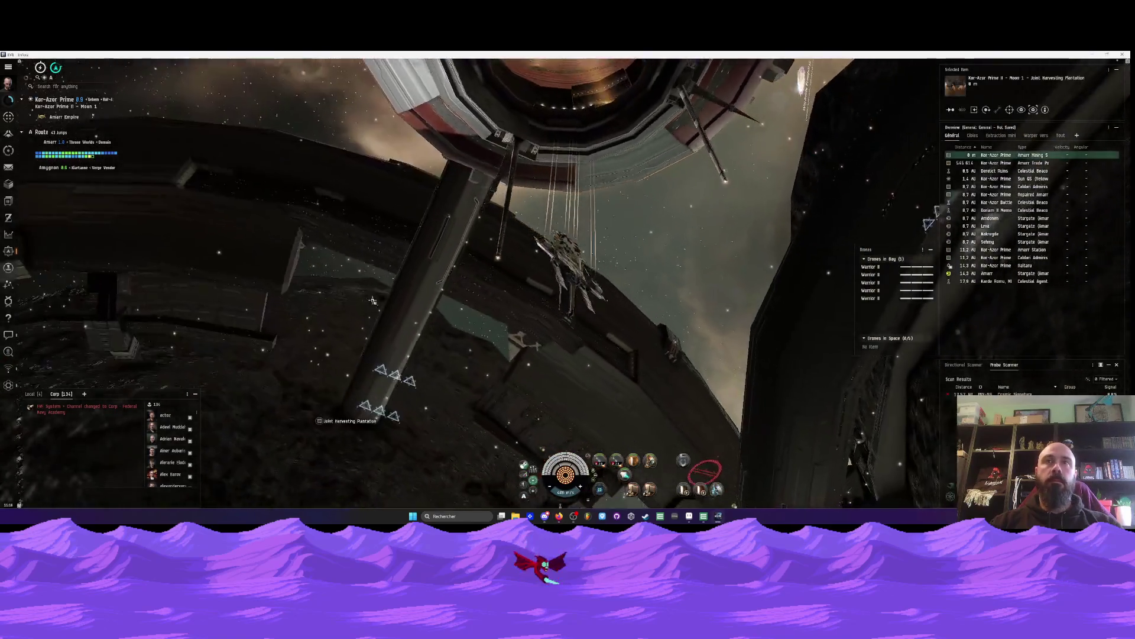
{"action": "left_click_drag", "start_coordinate": [372, 300], "coordinate": [420, 243]}
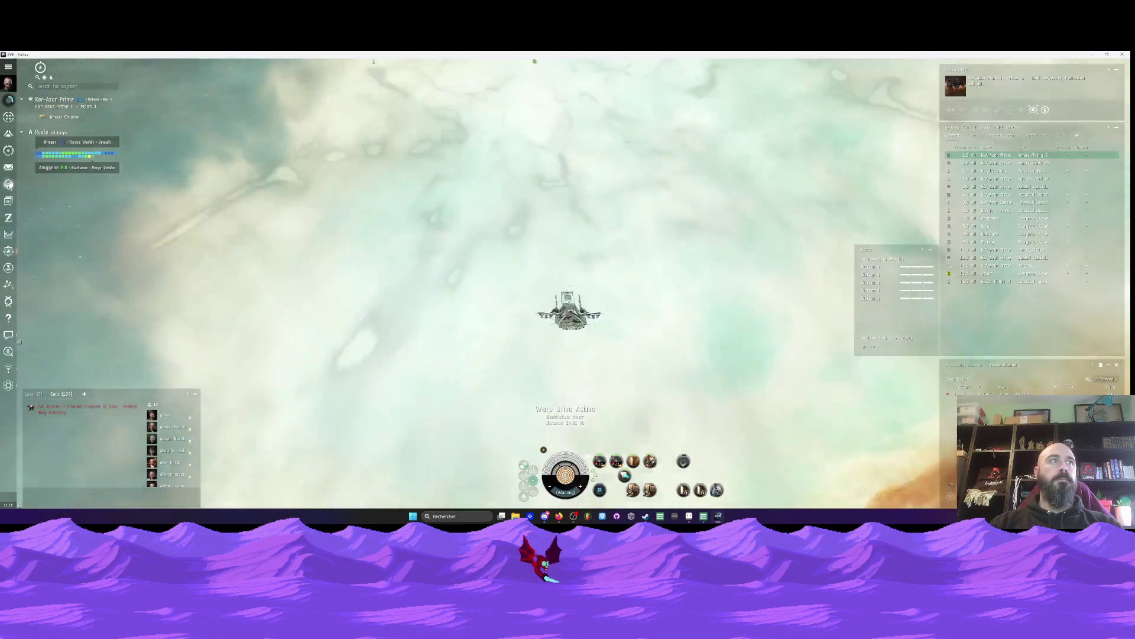
{"action": "left_click", "coordinate": [9, 184]}
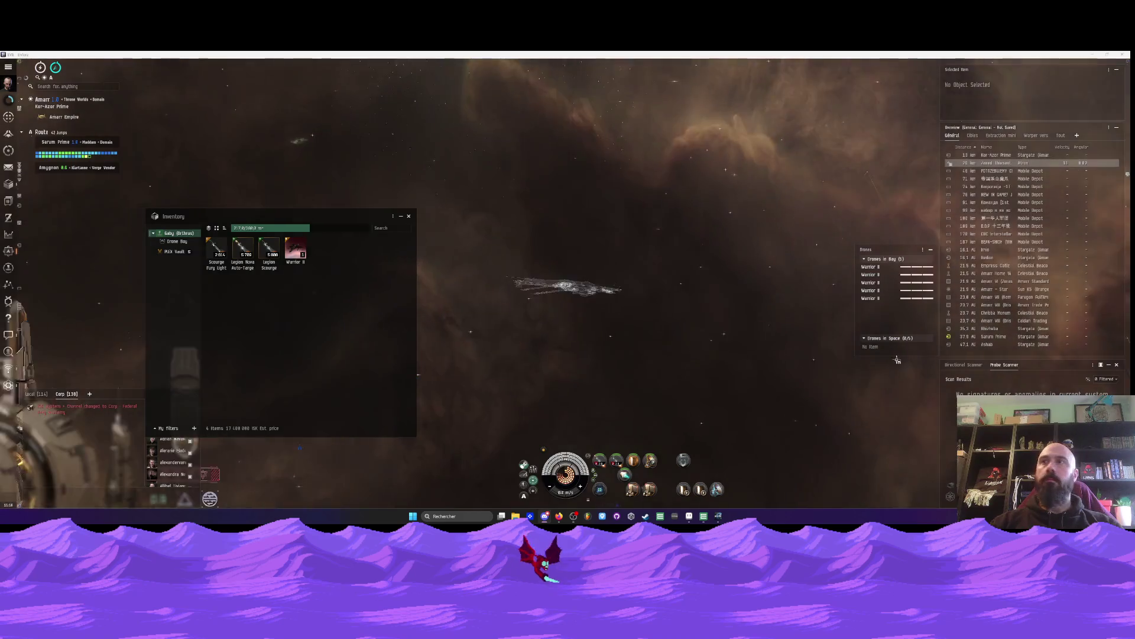
{"action": "left_click", "coordinate": [954, 337]}
{"action": "left_click_drag", "start_coordinate": [954, 336], "coordinate": [953, 321]}
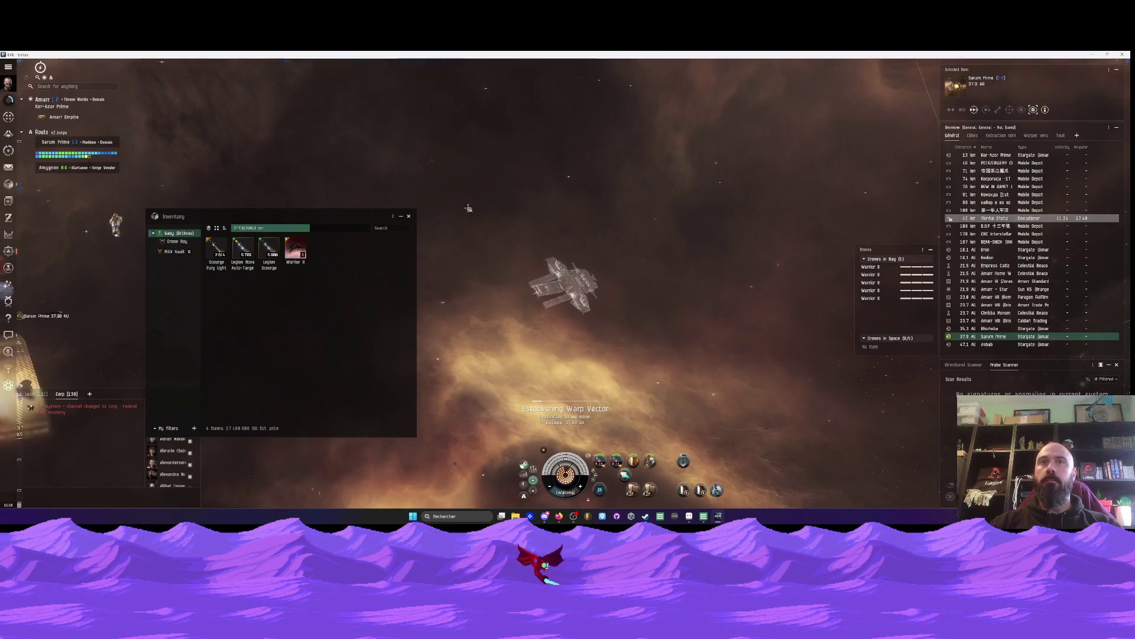
{"action": "left_click", "coordinate": [408, 216]}
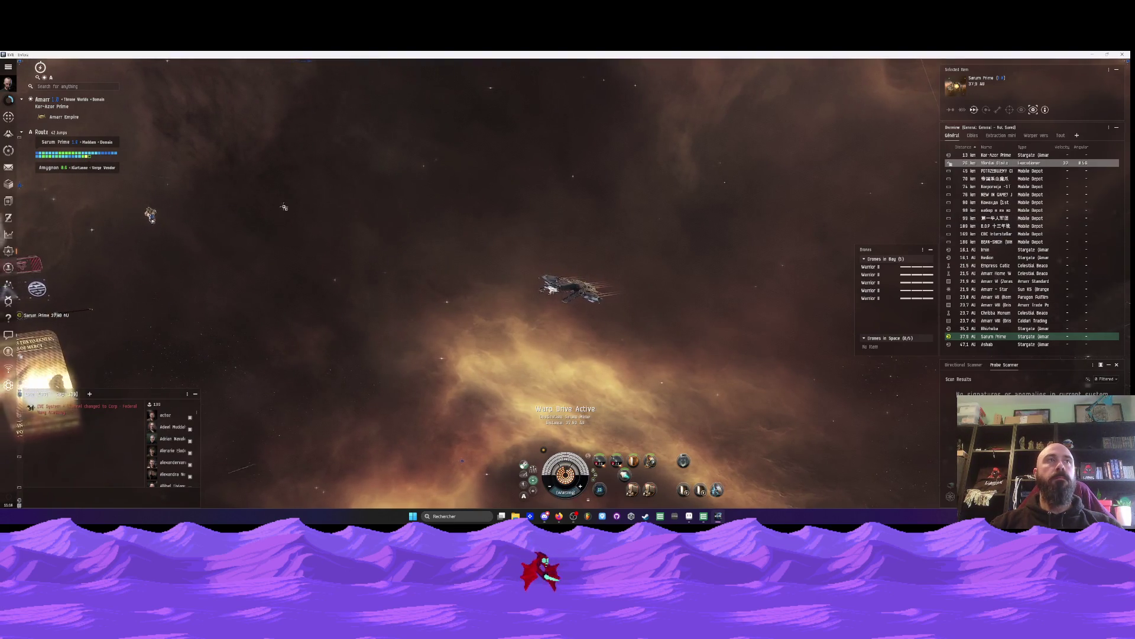
{"action": "key", "text": "F10"}
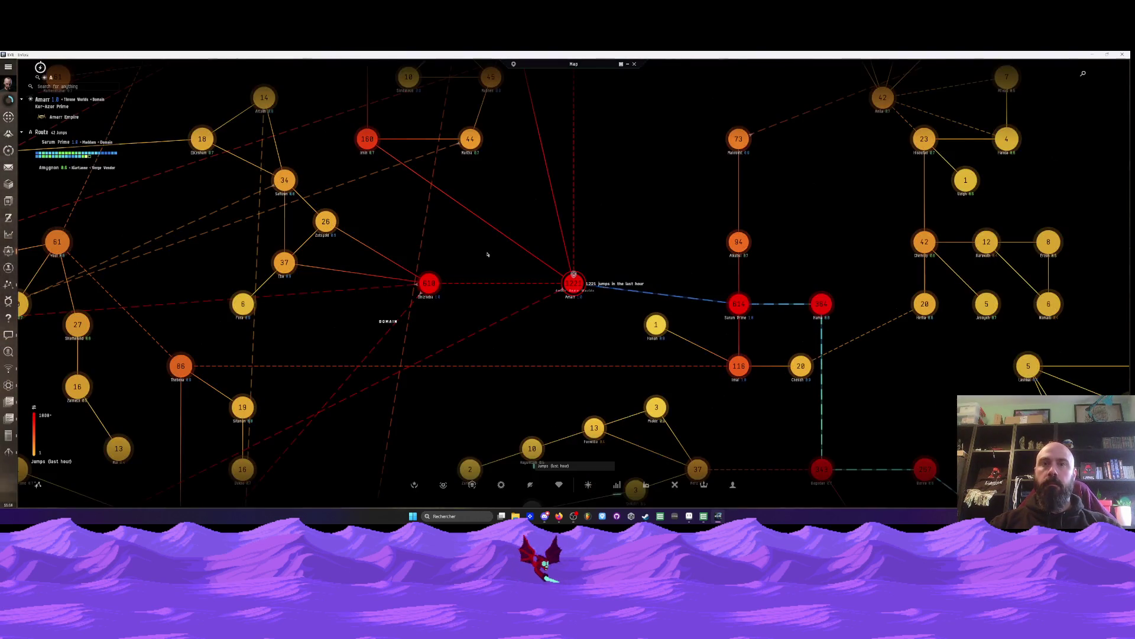
Step: Find Adia on the star map and set it as the destination, plotting an 18-jump route
{"action": "scroll", "coordinate": [528, 234], "scroll_direction": "up", "scroll_amount": 3}
{"action": "scroll", "coordinate": [528, 234], "scroll_direction": "down", "scroll_amount": 5}
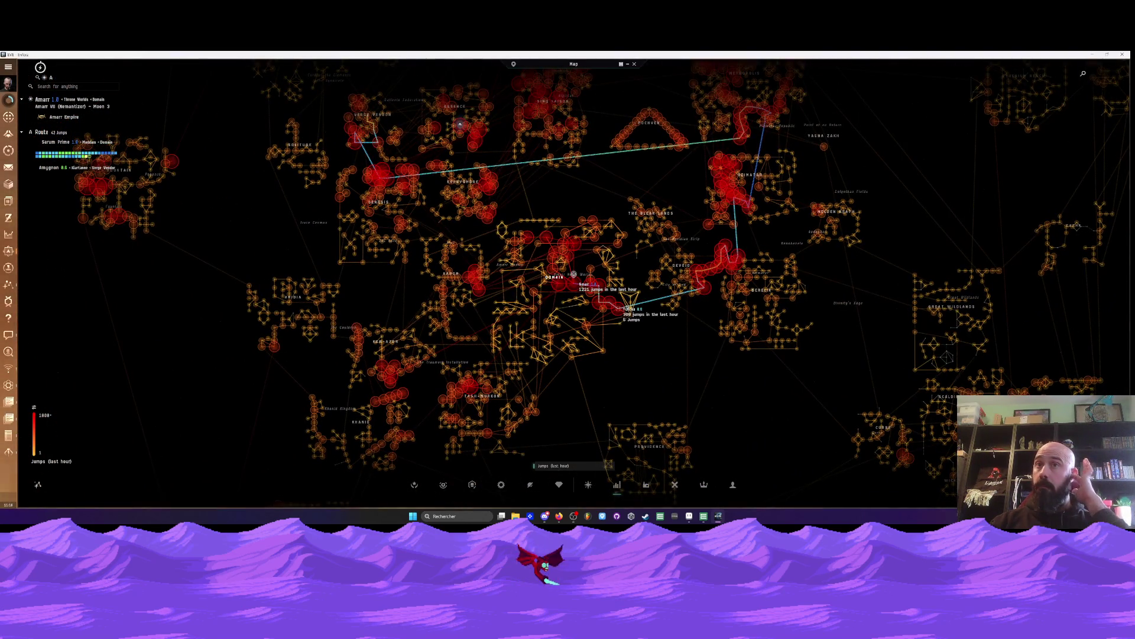
{"action": "scroll", "coordinate": [620, 307], "scroll_direction": "down", "scroll_amount": 3}
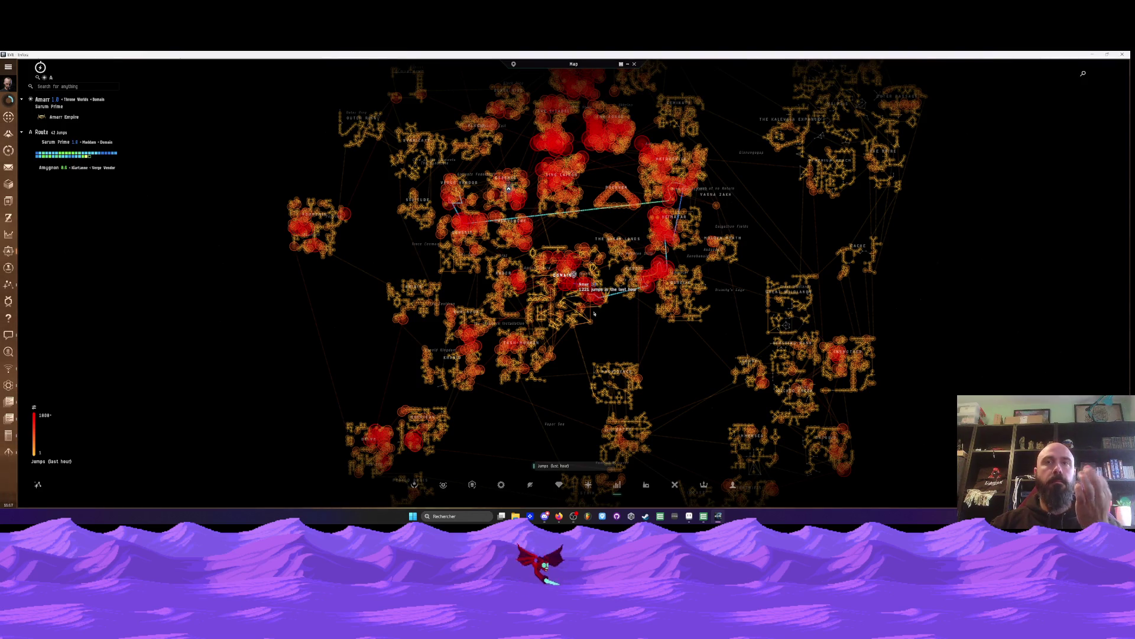
{"action": "left_click_drag", "start_coordinate": [596, 332], "coordinate": [592, 314]}
{"action": "scroll", "coordinate": [592, 313], "scroll_direction": "up", "scroll_amount": 6}
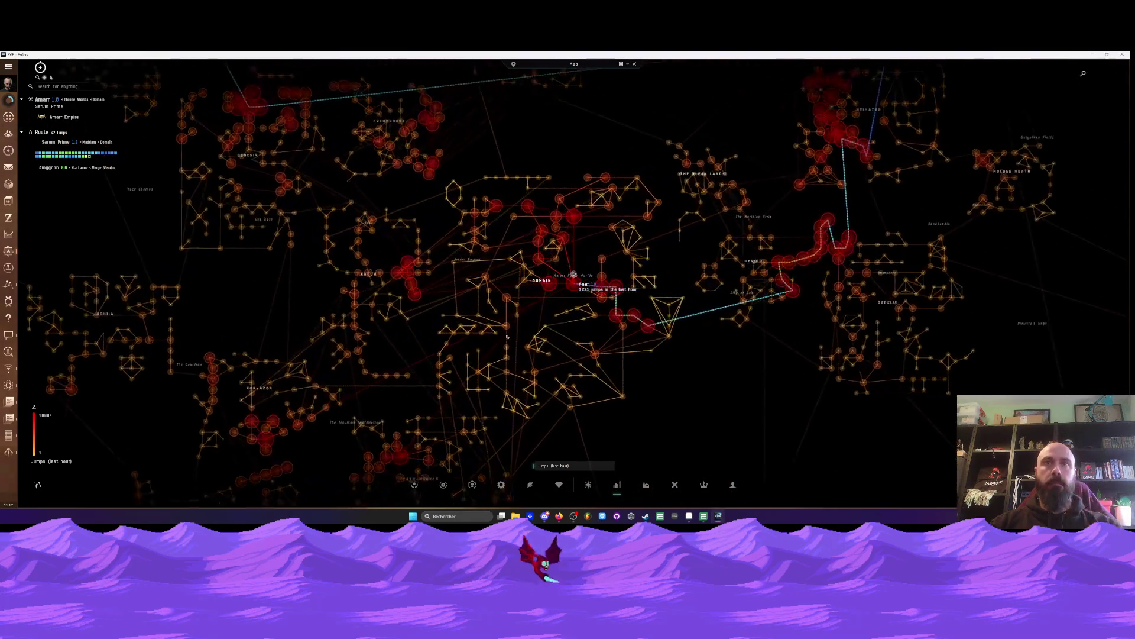
{"action": "left_click_drag", "start_coordinate": [461, 377], "coordinate": [430, 320]}
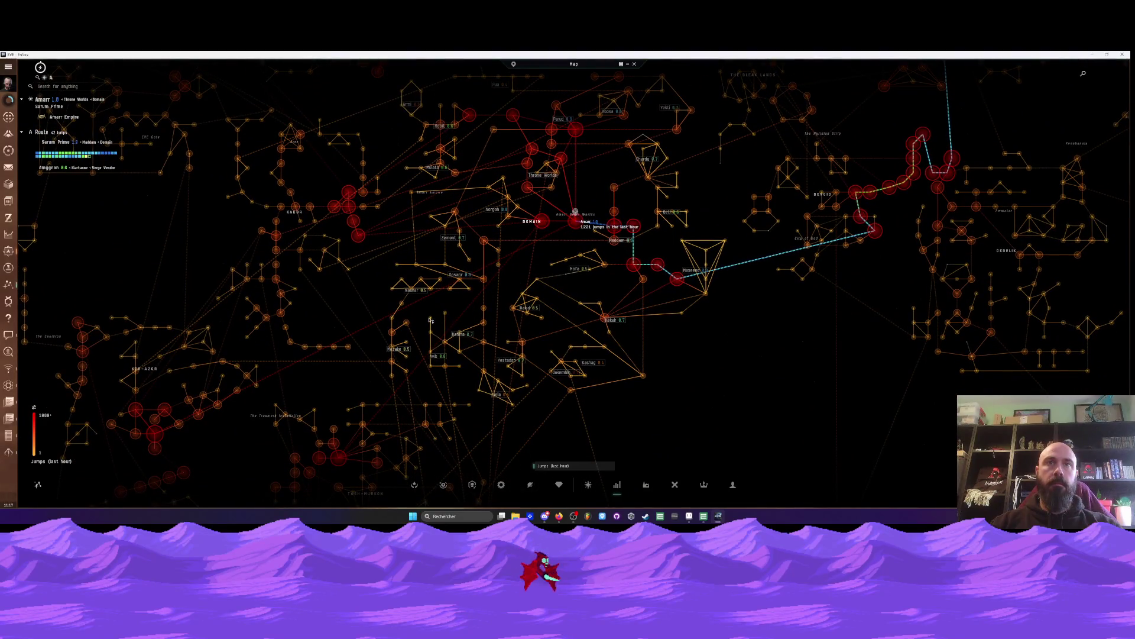
{"action": "left_click", "coordinate": [459, 335]}
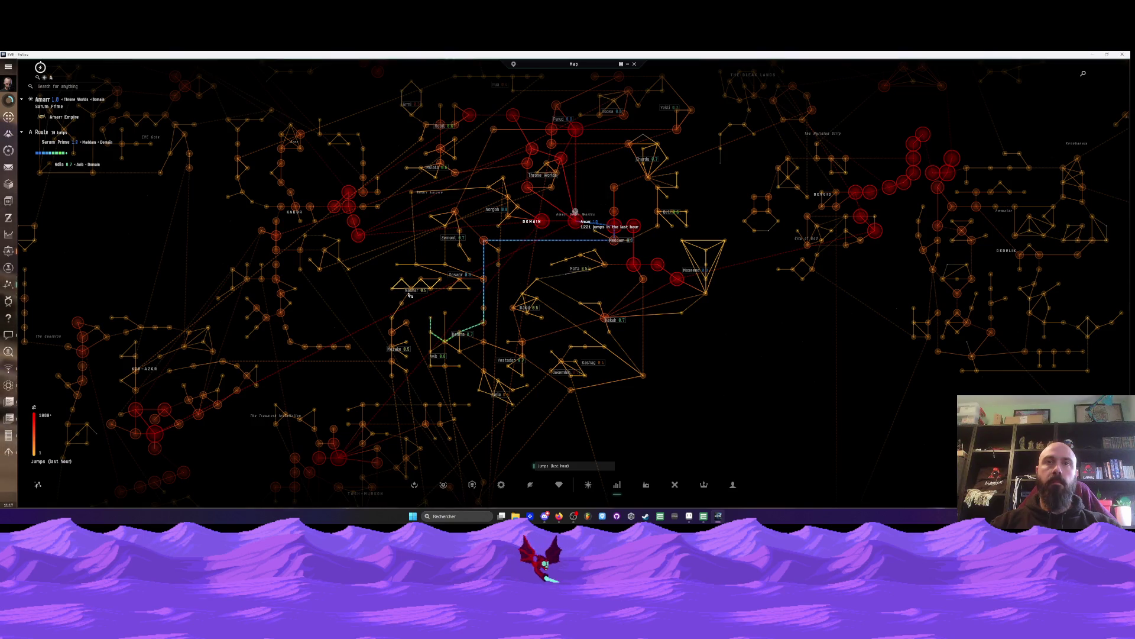
{"action": "key", "text": "F10"}
Step: Engage autopilot with Ctrl+S to fly the 18-jump route to Adia
{"action": "key", "text": "ctrl+s"}
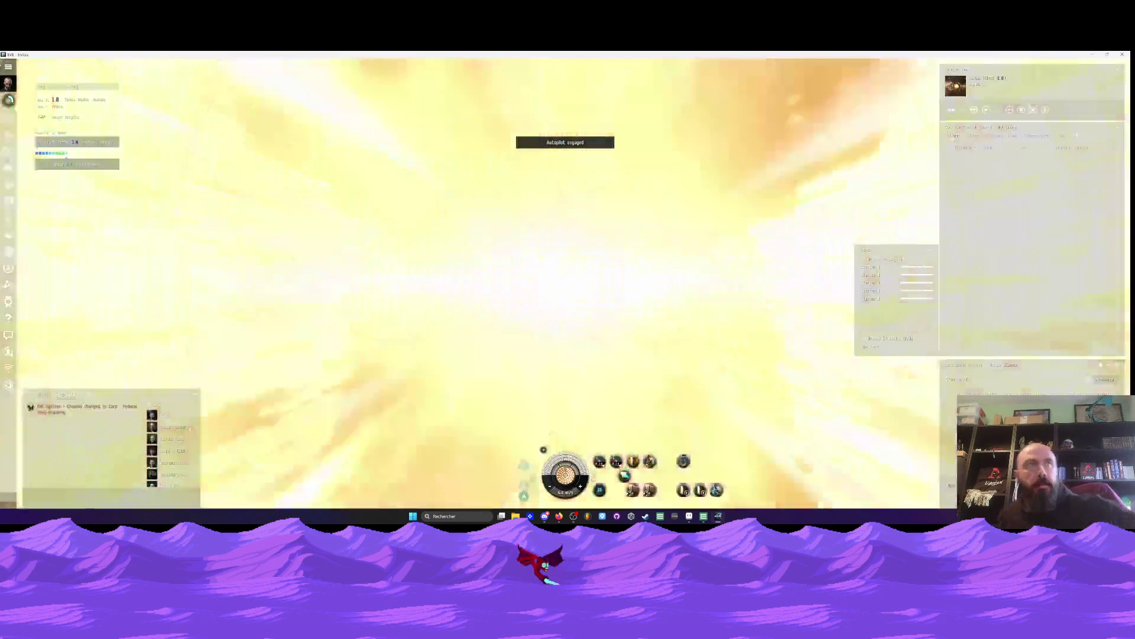